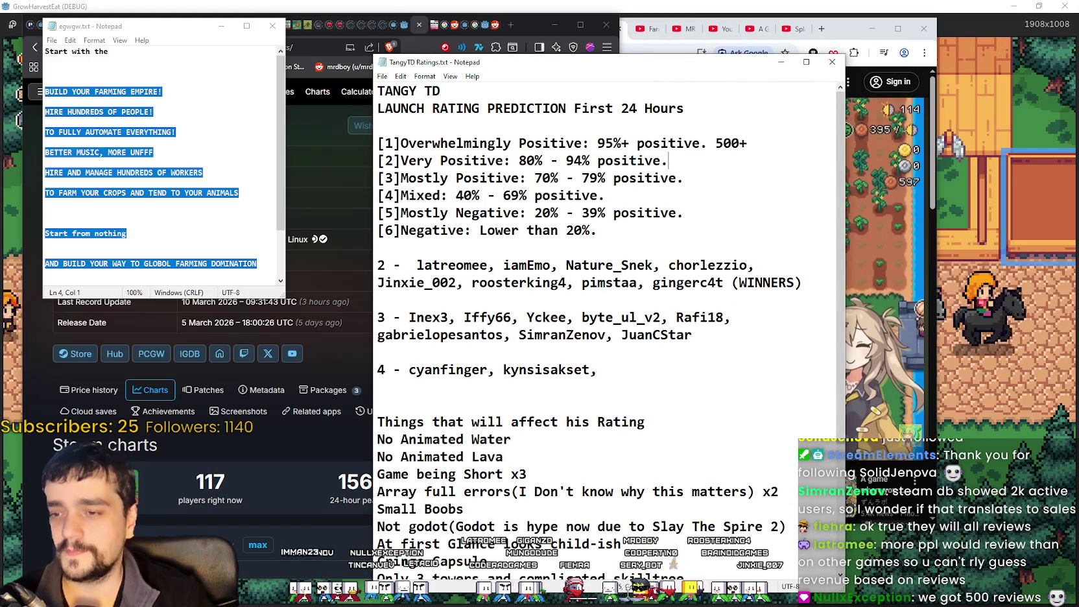
Shorten and minimize the TangyTD Ratings Notepad window, then begin a SteamDB game search.
{"action": "left_click_drag", "start_coordinate": [519, 602], "coordinate": [519, 475]}
{"action": "left_click", "coordinate": [780, 61]}
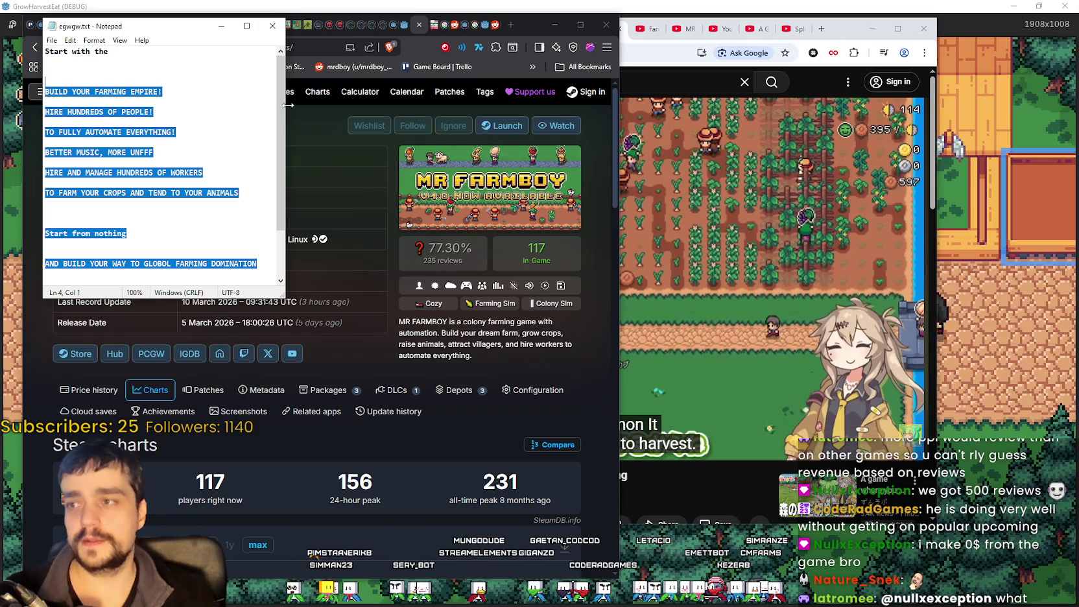
{"action": "left_click", "coordinate": [312, 131]}
Search SteamDB with 'Tlk' and browse The Walking Trade's page.
{"action": "left_click", "coordinate": [187, 91]}
{"action": "type", "text": "T"}
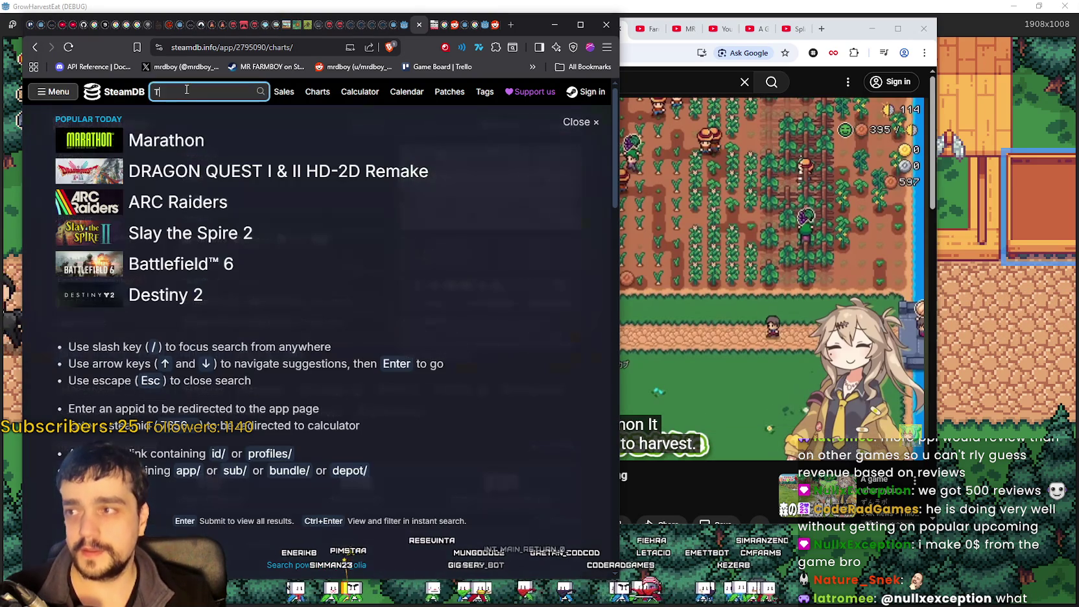
{"action": "type", "text": "lking trade"}
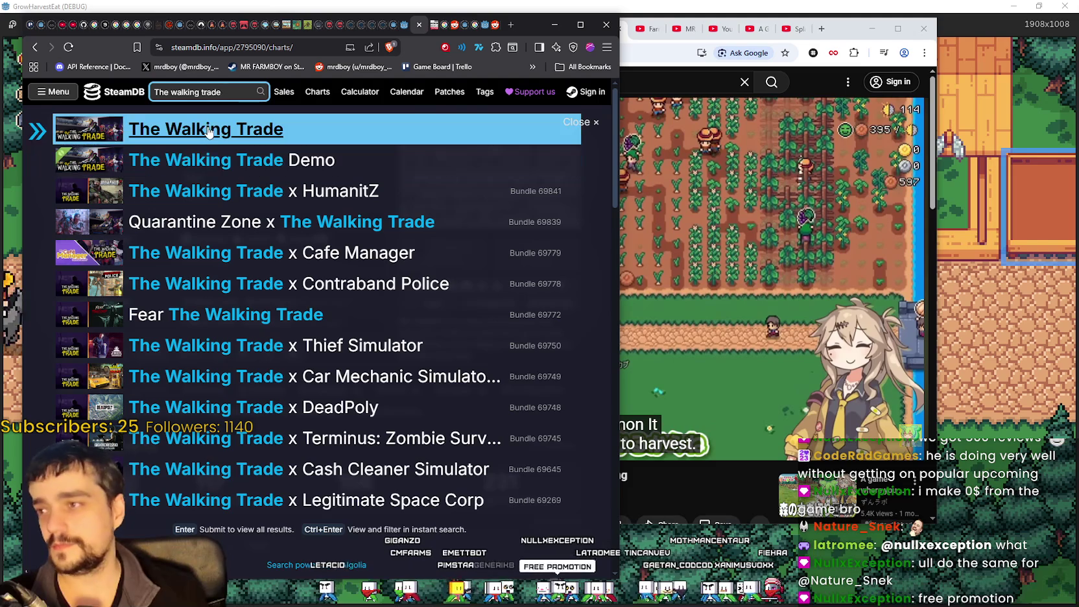
{"action": "left_click", "coordinate": [162, 128]}
{"action": "scroll", "coordinate": [295, 441], "scroll_direction": "down", "scroll_amount": 4}
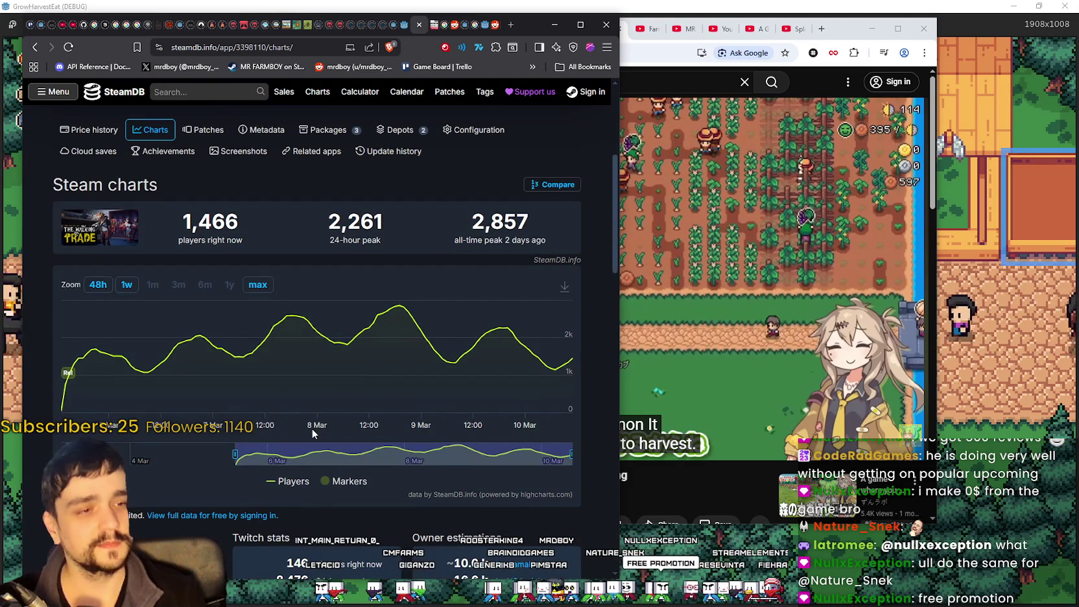
{"action": "scroll", "coordinate": [312, 428], "scroll_direction": "up", "scroll_amount": 3}
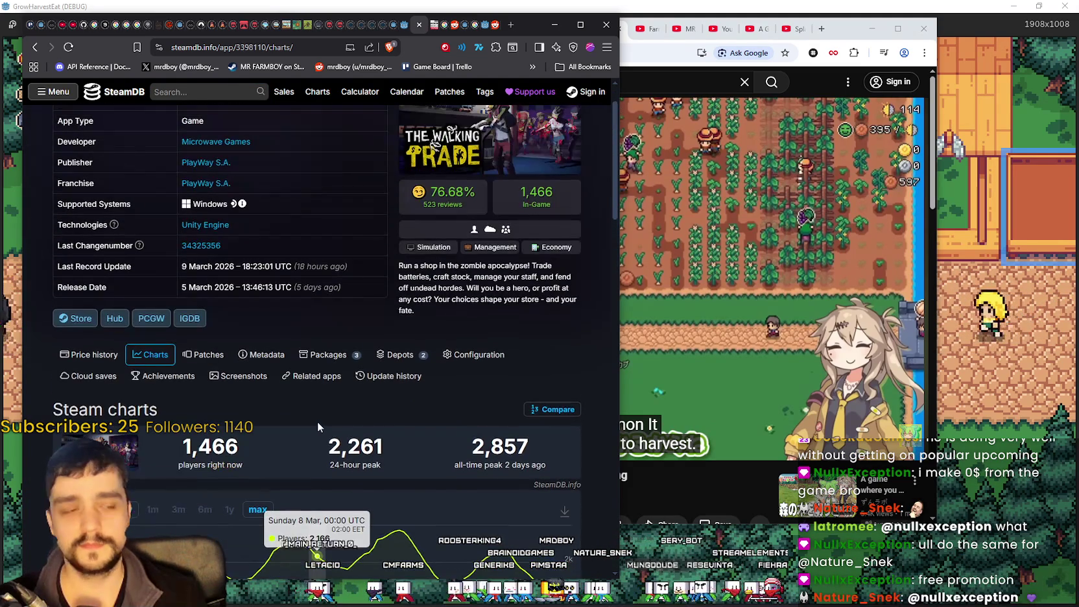
{"action": "scroll", "coordinate": [317, 421], "scroll_direction": "up", "scroll_amount": 1}
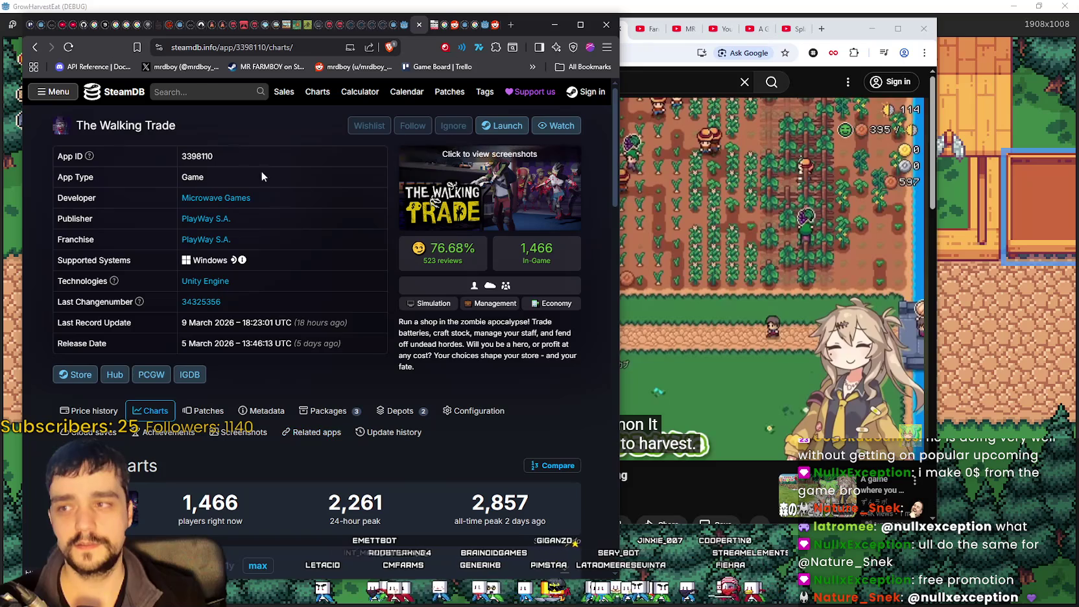
Search 'the loopl' and view The Loopler Demo's charts: 94 players, 183 and 543 peaks.
{"action": "left_click", "coordinate": [219, 87]}
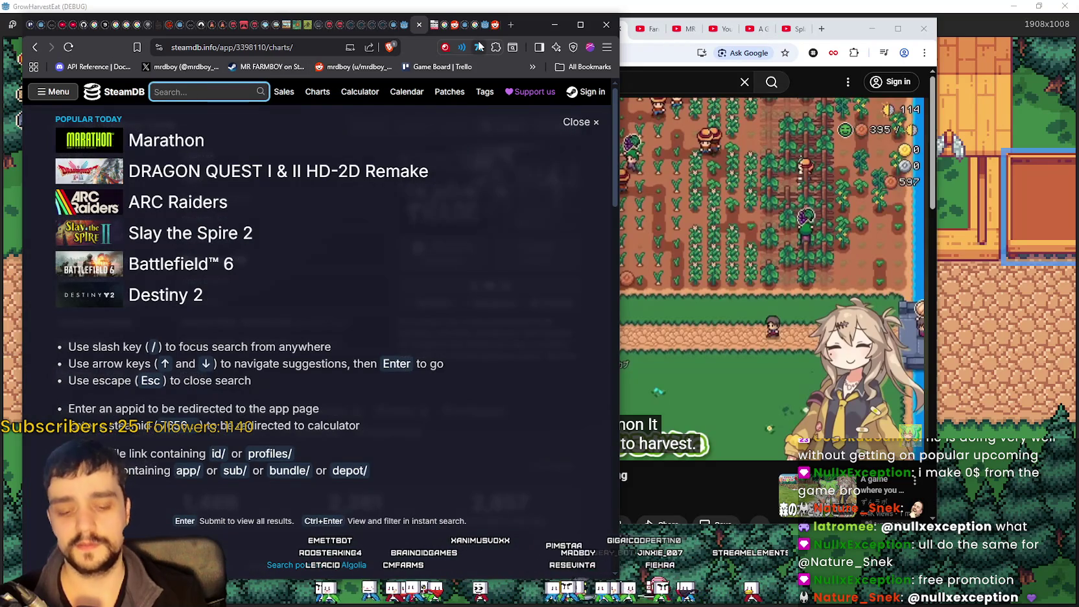
{"action": "type", "text": "the loop"}
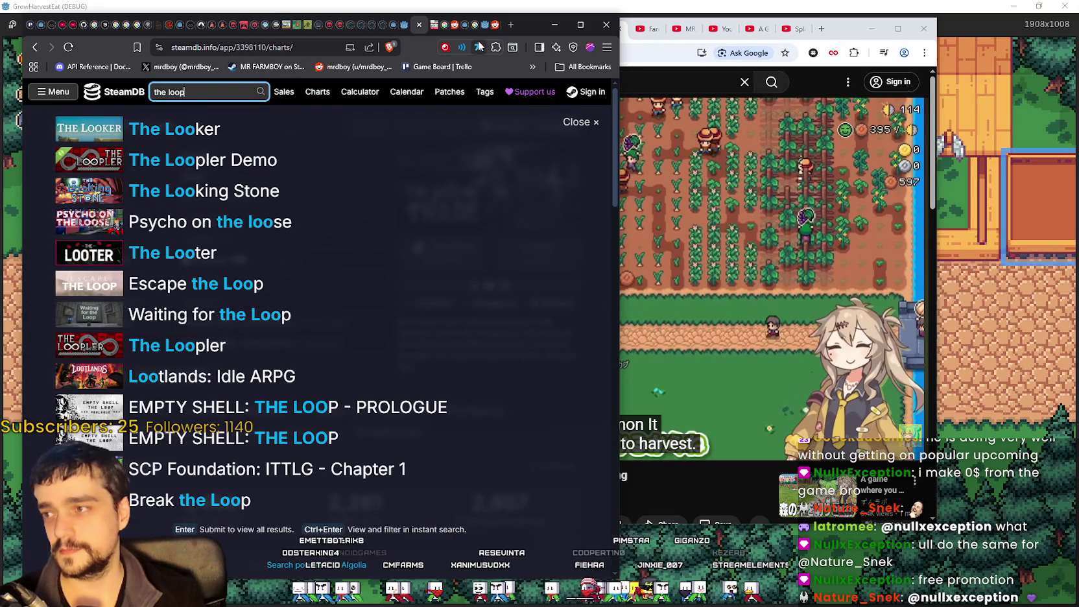
{"action": "type", "text": "l"}
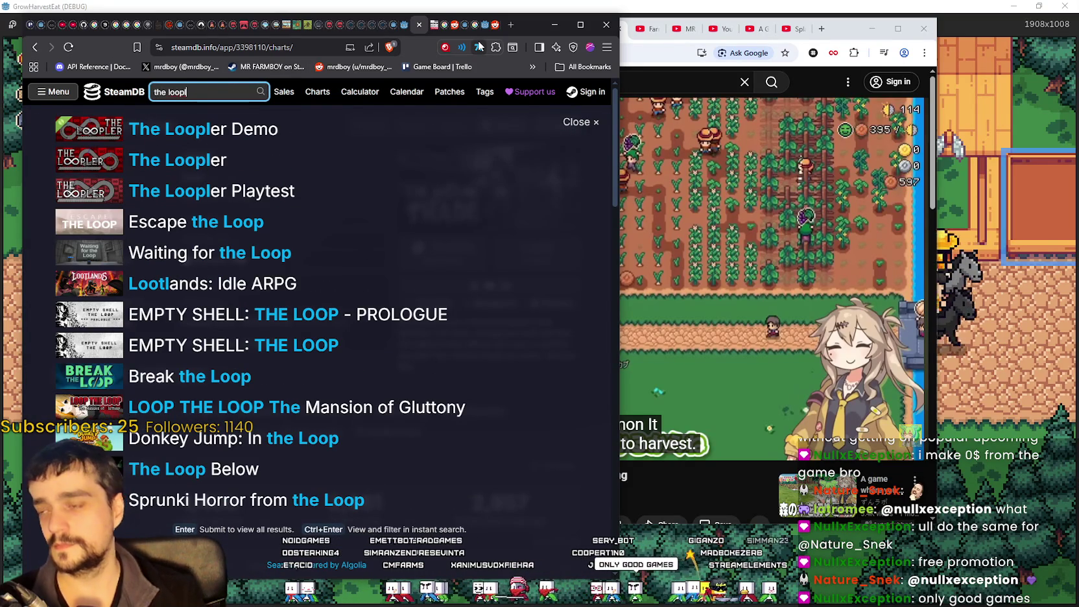
{"action": "left_click", "coordinate": [354, 137]}
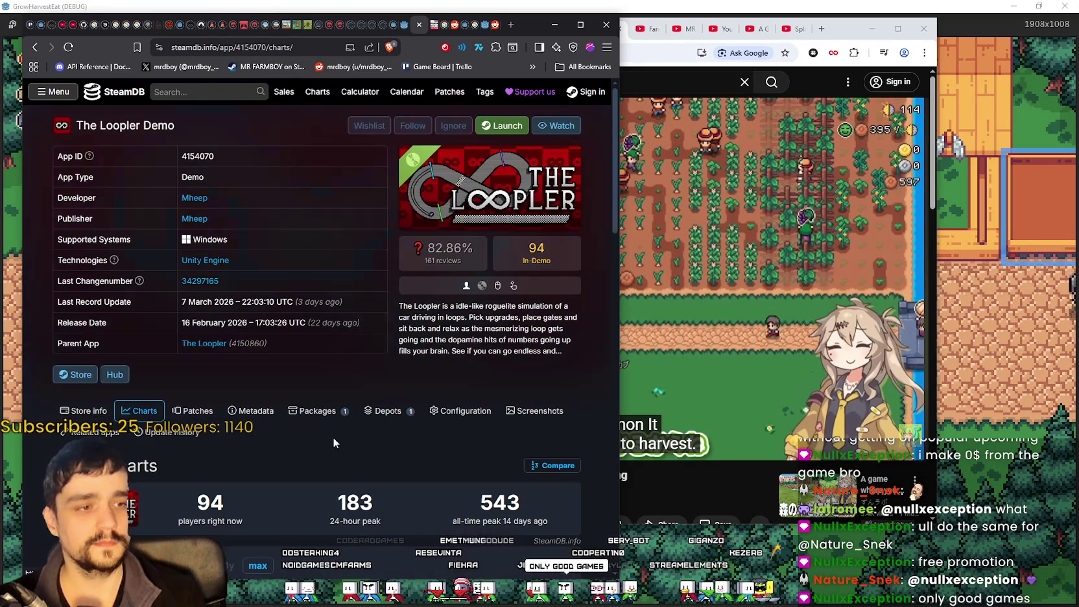
{"action": "scroll", "coordinate": [477, 452], "scroll_direction": "down", "scroll_amount": 3}
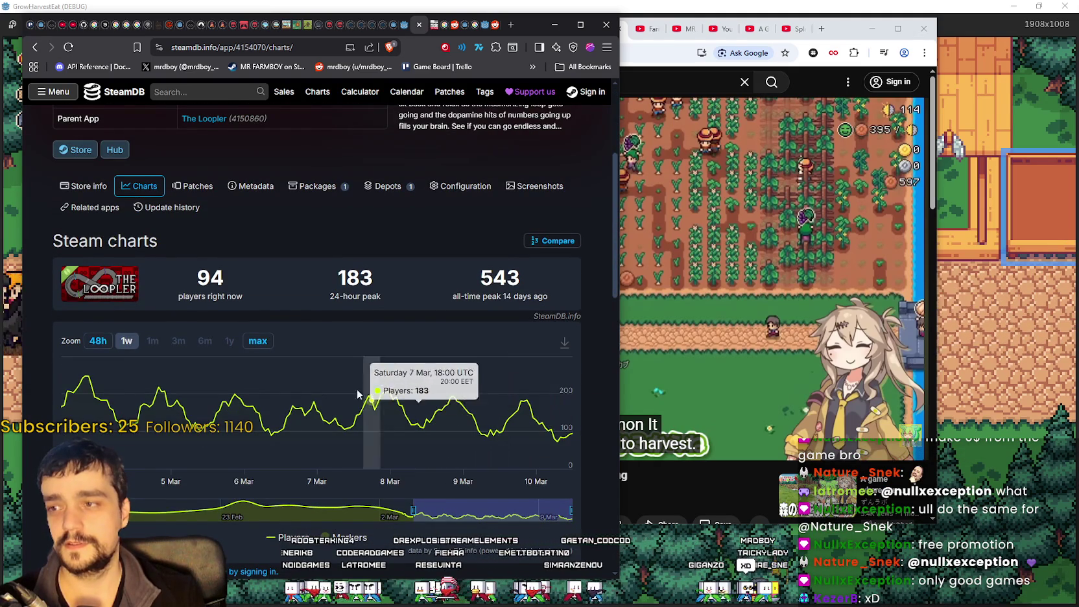
{"action": "scroll", "coordinate": [327, 403], "scroll_direction": "up", "scroll_amount": 1}
{"action": "scroll", "coordinate": [327, 404], "scroll_direction": "up", "scroll_amount": 1}
{"action": "mouse_move", "coordinate": [524, 389]}
{"action": "left_mouse_down"}
{"action": "mouse_move", "coordinate": [301, 391]}
{"action": "mouse_move", "coordinate": [310, 389]}
{"action": "left_mouse_up"}
{"action": "scroll", "coordinate": [316, 392], "scroll_direction": "up", "scroll_amount": 2}
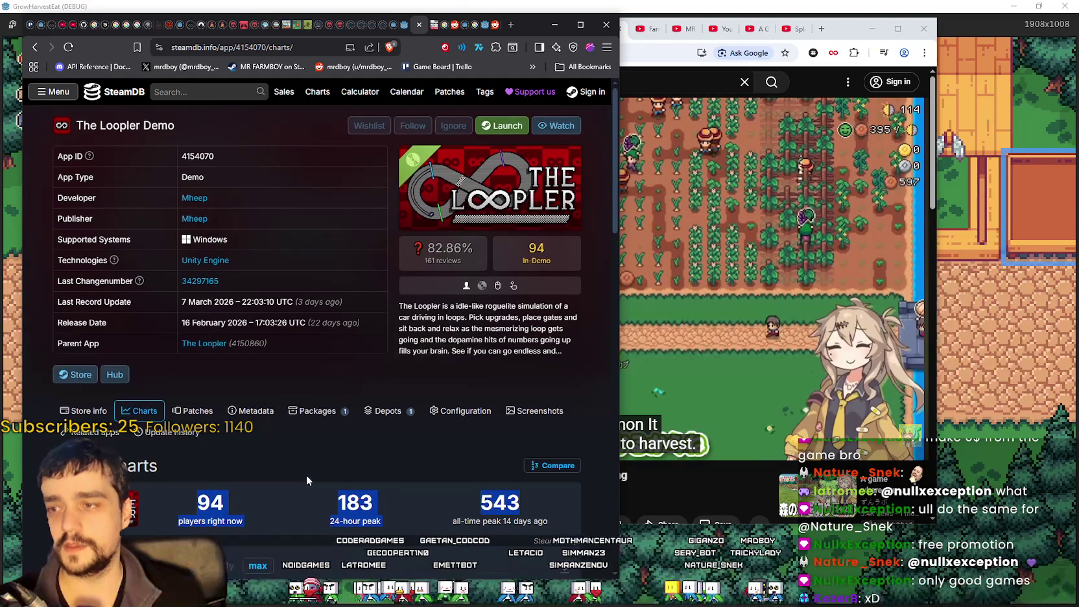
{"action": "scroll", "coordinate": [306, 475], "scroll_direction": "down", "scroll_amount": 4}
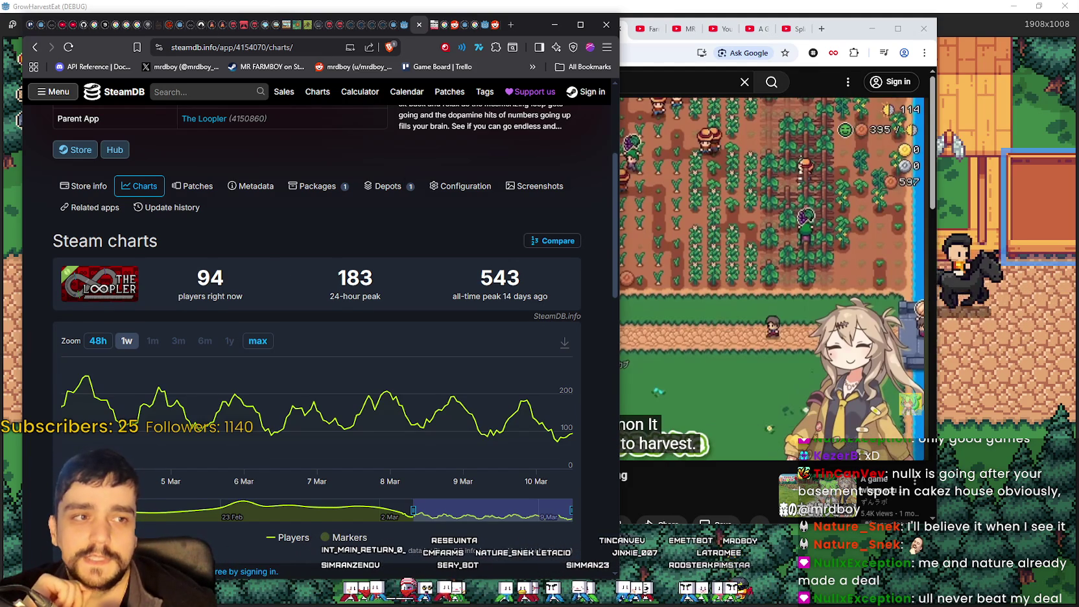
Minimize the SteamDB browser, nudge the YouTube window, and bring the Casterlabs dashboard forward.
{"action": "left_click", "coordinate": [554, 29]}
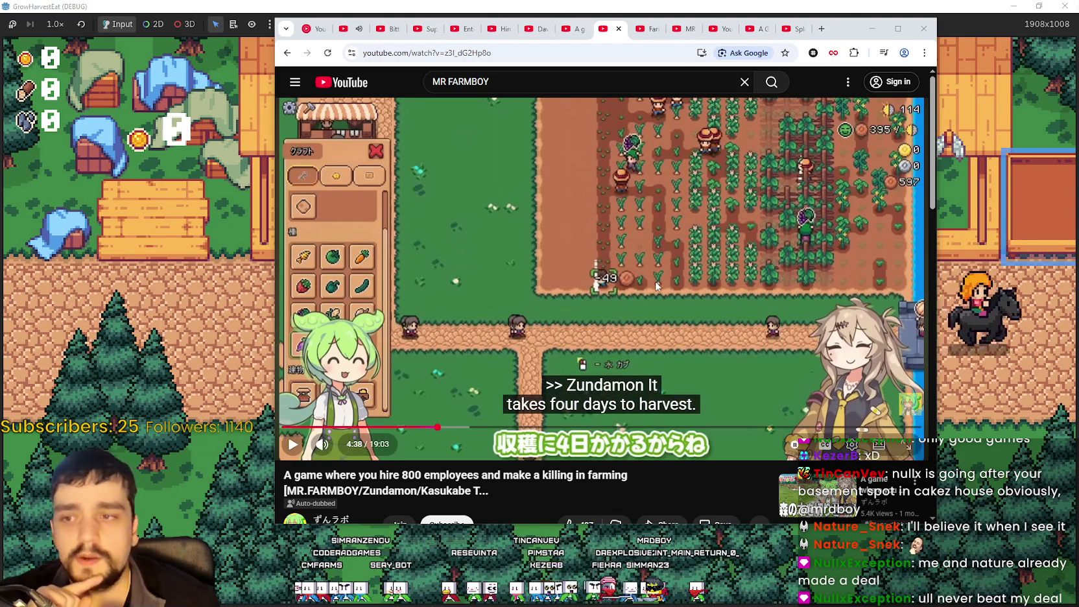
{"action": "left_click_drag", "start_coordinate": [851, 35], "coordinate": [854, 26]}
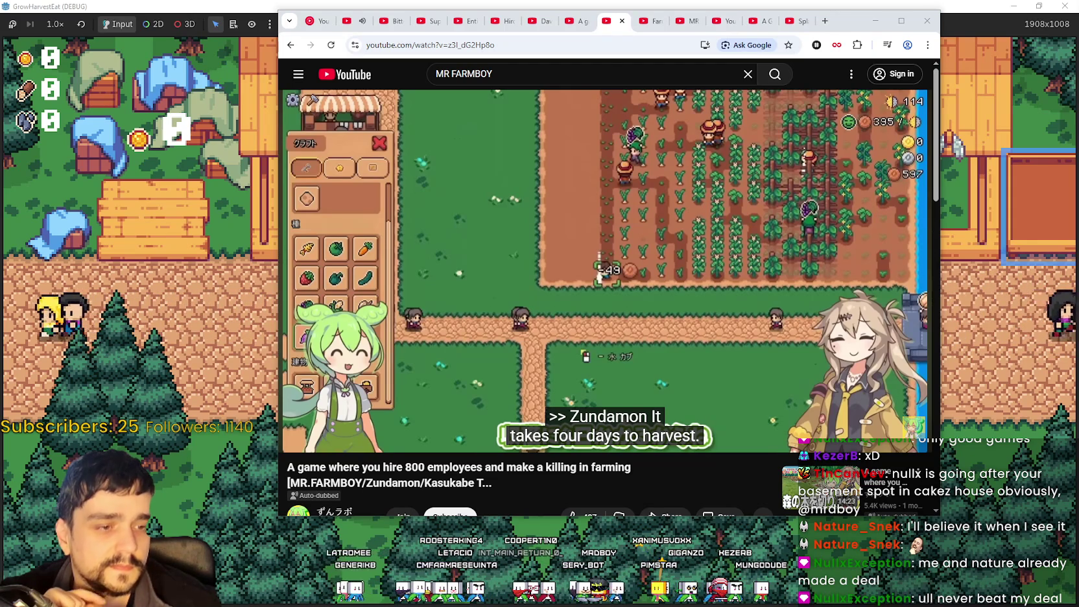
{"action": "key", "text": "alt+Tab"}
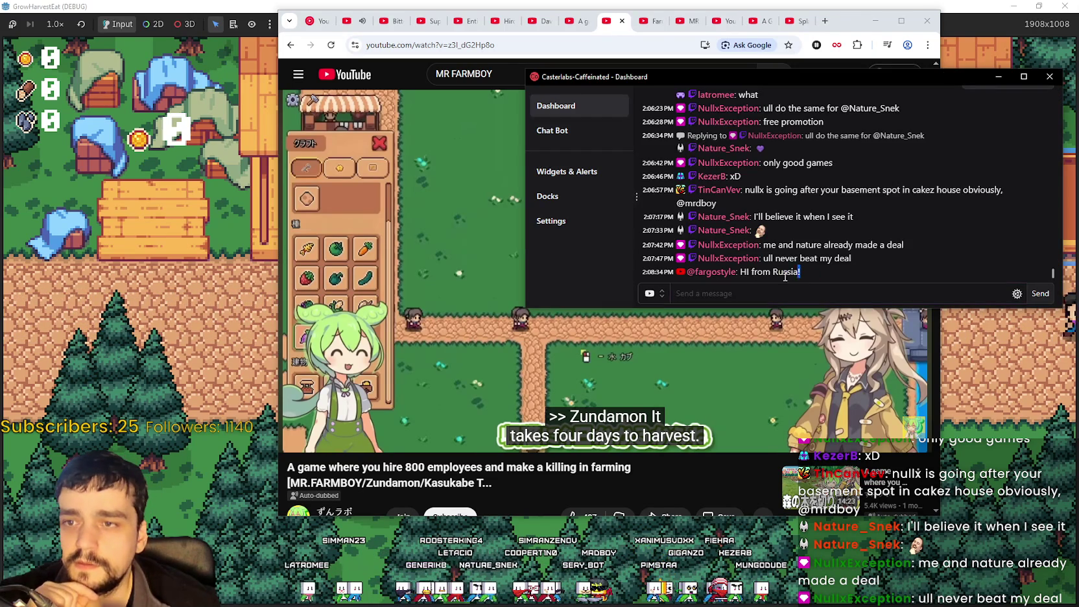
Select the 'HI from Russia!' chat message and shift the chat dashboard left.
{"action": "left_click_drag", "start_coordinate": [798, 273], "coordinate": [675, 275]}
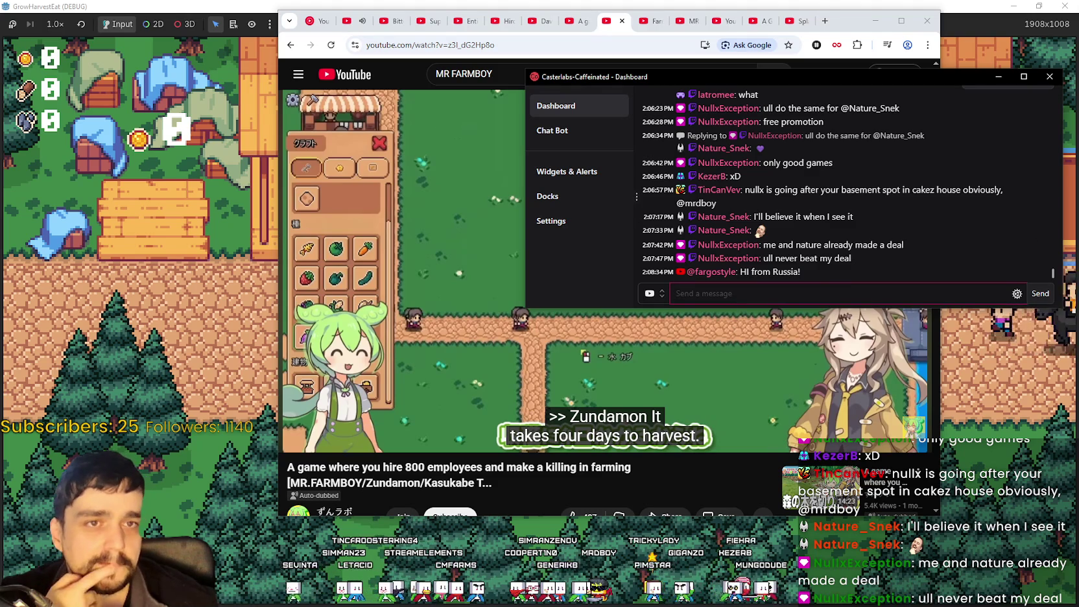
{"action": "key", "text": "alt+Tab"}
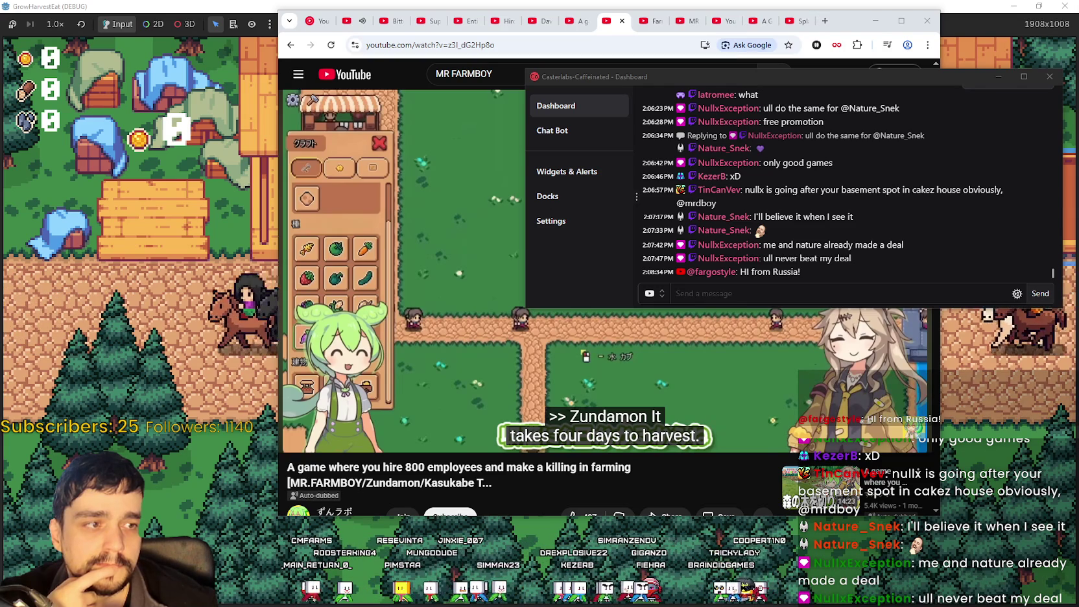
{"action": "left_click_drag", "start_coordinate": [930, 80], "coordinate": [858, 81]}
Move the YouTube window left and narrow it beside the dashboard, then switch to Steam.
{"action": "left_click", "coordinate": [719, 489]}
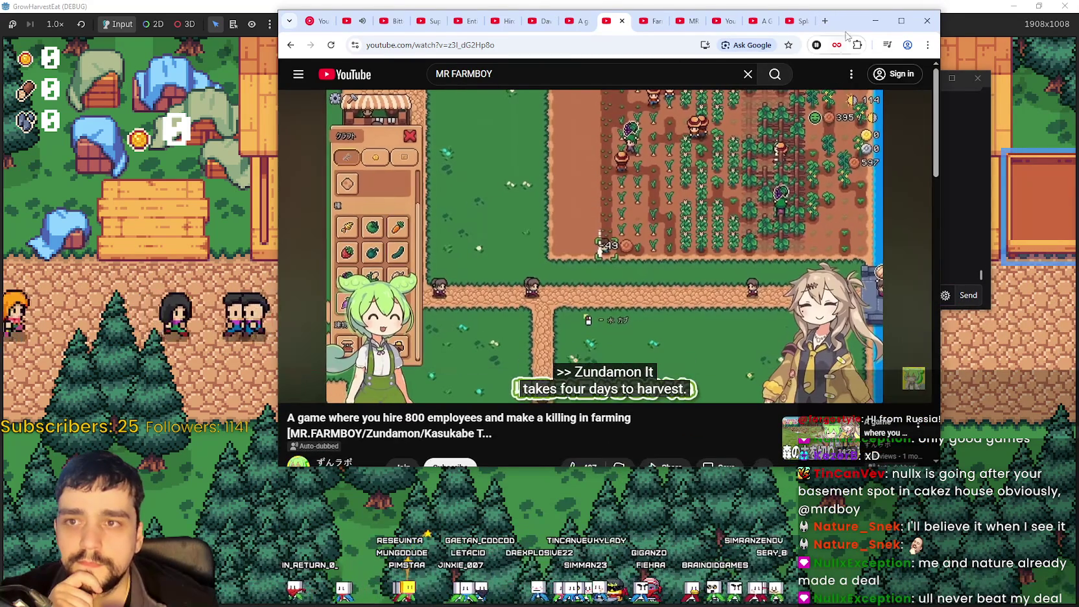
{"action": "left_click_drag", "start_coordinate": [839, 23], "coordinate": [699, 13]}
{"action": "left_click_drag", "start_coordinate": [801, 226], "coordinate": [659, 225]}
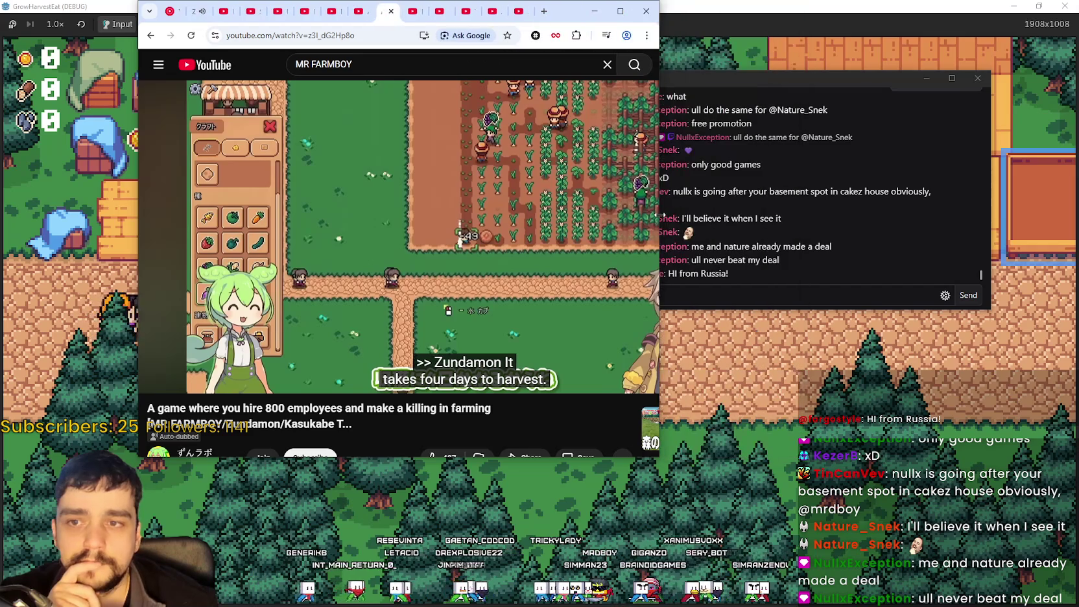
{"action": "left_click", "coordinate": [745, 84]}
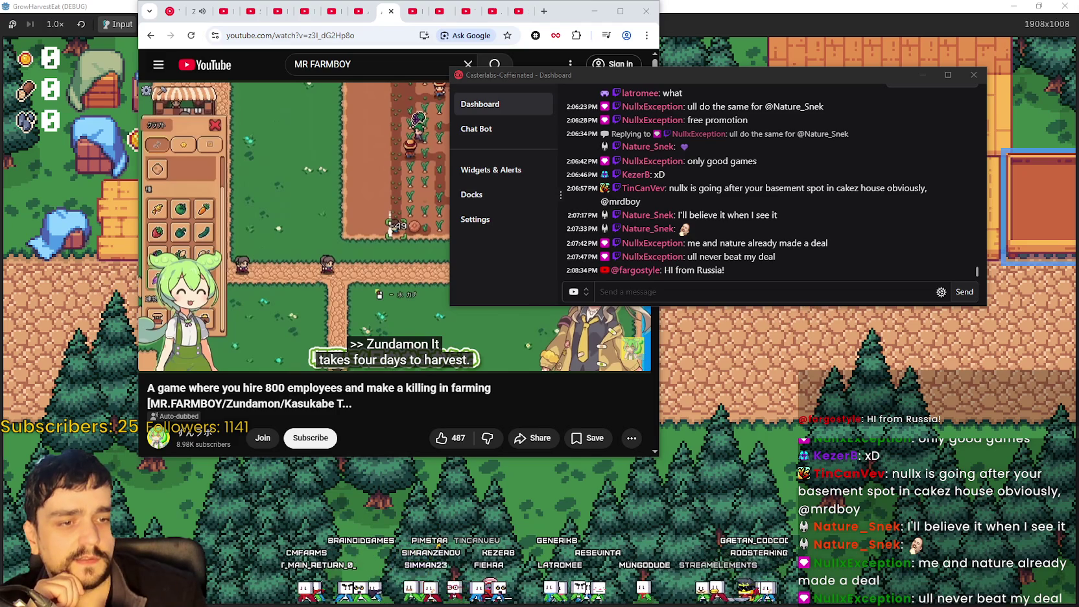
{"action": "key", "text": "alt+Tab"}
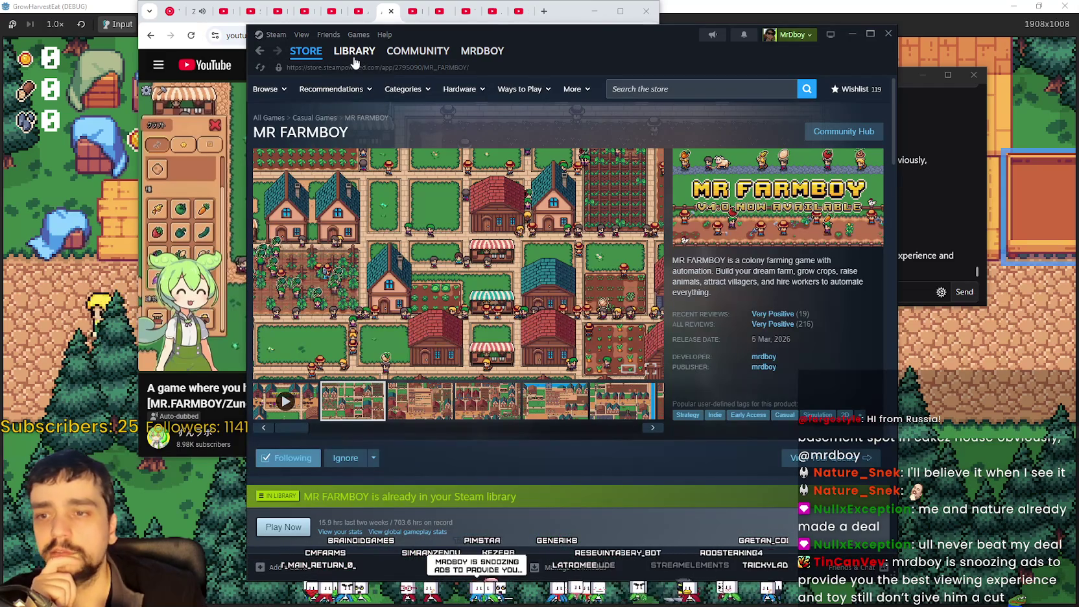
Start downloading the Tangy TD update from the Steam library.
{"action": "left_click", "coordinate": [349, 52]}
{"action": "left_click", "coordinate": [307, 176]}
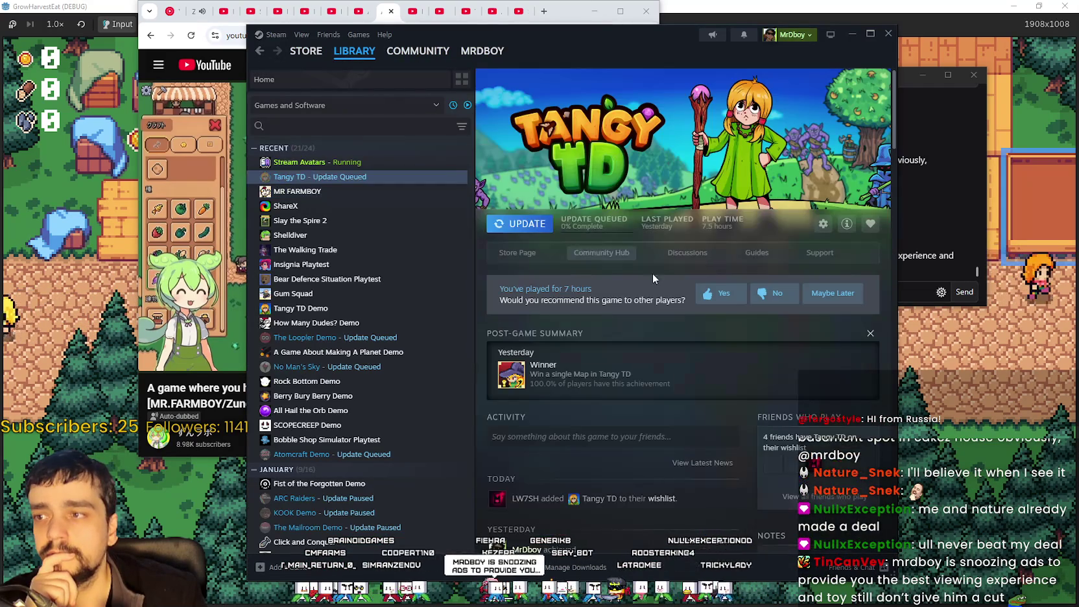
{"action": "left_click", "coordinate": [528, 225]}
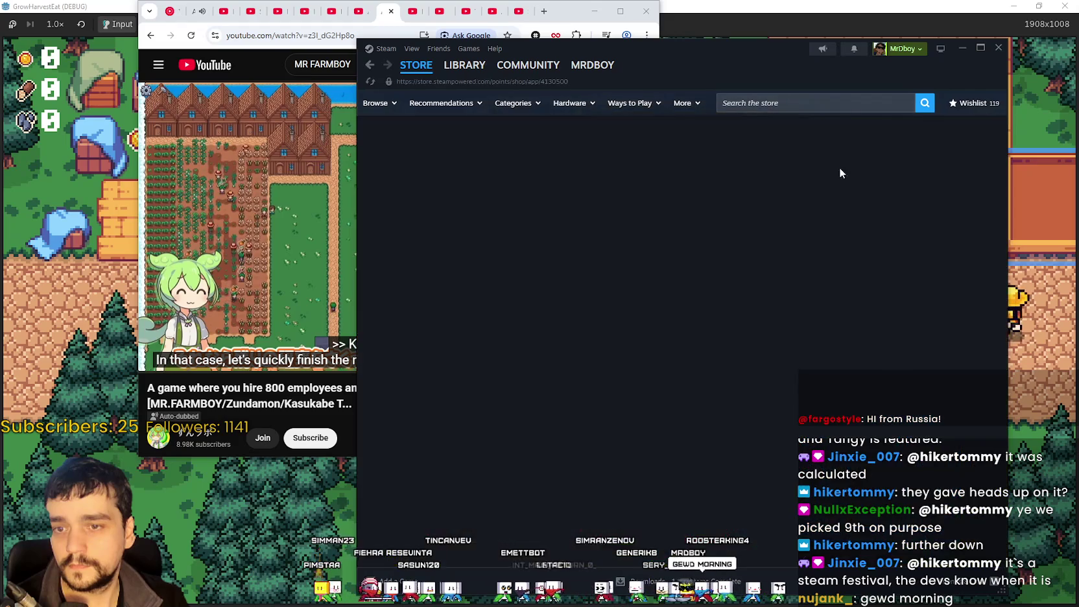
Scroll through the Steam Tower Defense Fest 2026 Points Shop items.
{"action": "scroll", "coordinate": [655, 335], "scroll_direction": "down", "scroll_amount": 2}
{"action": "scroll", "coordinate": [658, 333], "scroll_direction": "down", "scroll_amount": 3}
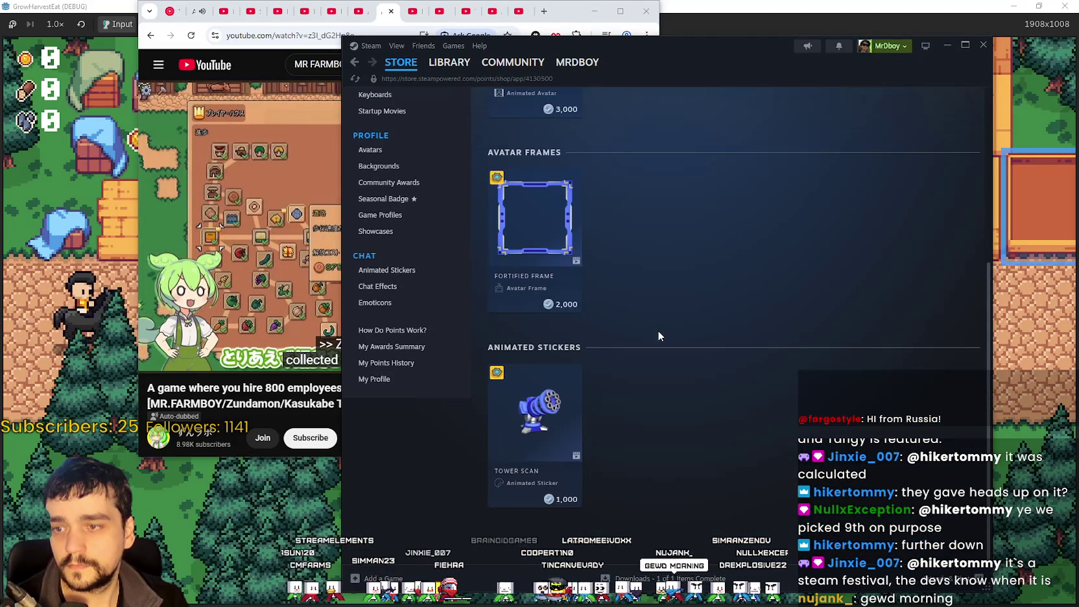
{"action": "scroll", "coordinate": [658, 329], "scroll_direction": "up", "scroll_amount": 2}
{"action": "scroll", "coordinate": [661, 326], "scroll_direction": "up", "scroll_amount": 3}
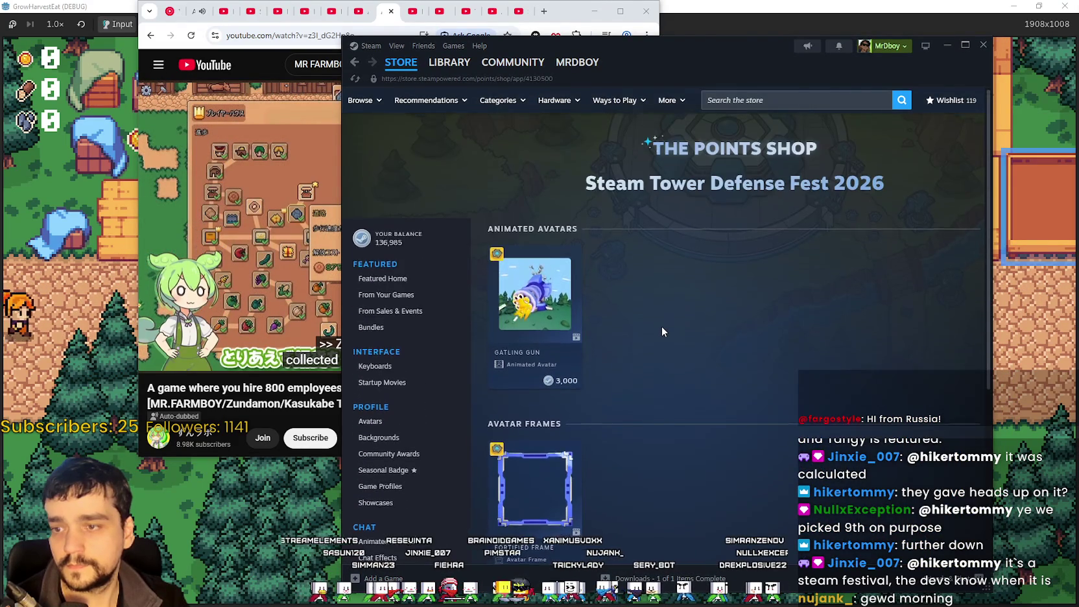
{"action": "scroll", "coordinate": [661, 327], "scroll_direction": "down", "scroll_amount": 2}
{"action": "scroll", "coordinate": [581, 313], "scroll_direction": "up", "scroll_amount": 2}
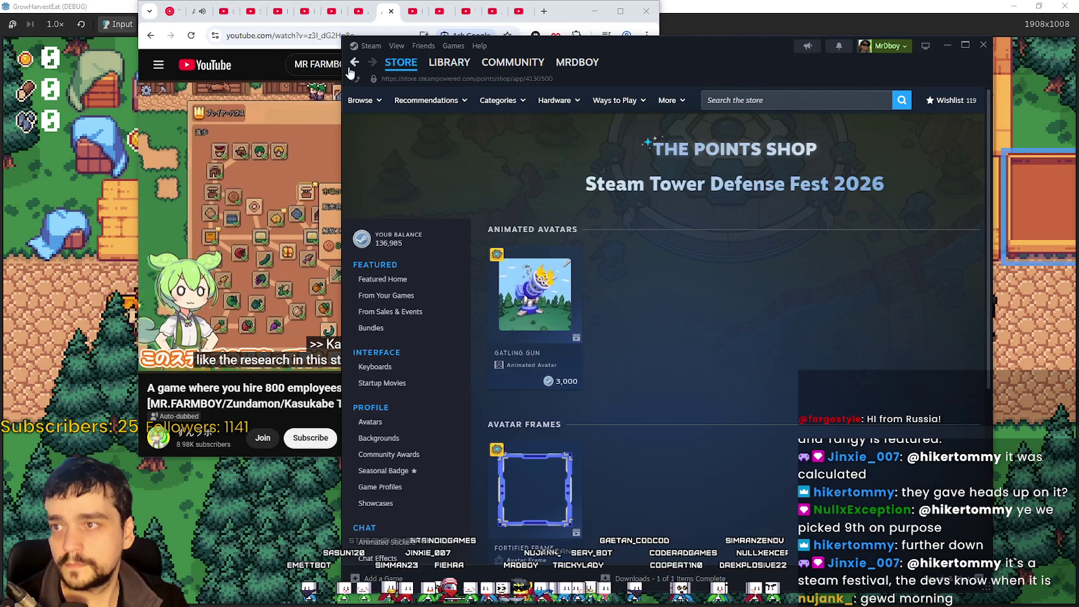
{"action": "left_click", "coordinate": [713, 123]}
{"action": "scroll", "coordinate": [804, 394], "scroll_direction": "down", "scroll_amount": 5}
{"action": "scroll", "coordinate": [804, 393], "scroll_direction": "down", "scroll_amount": 6}
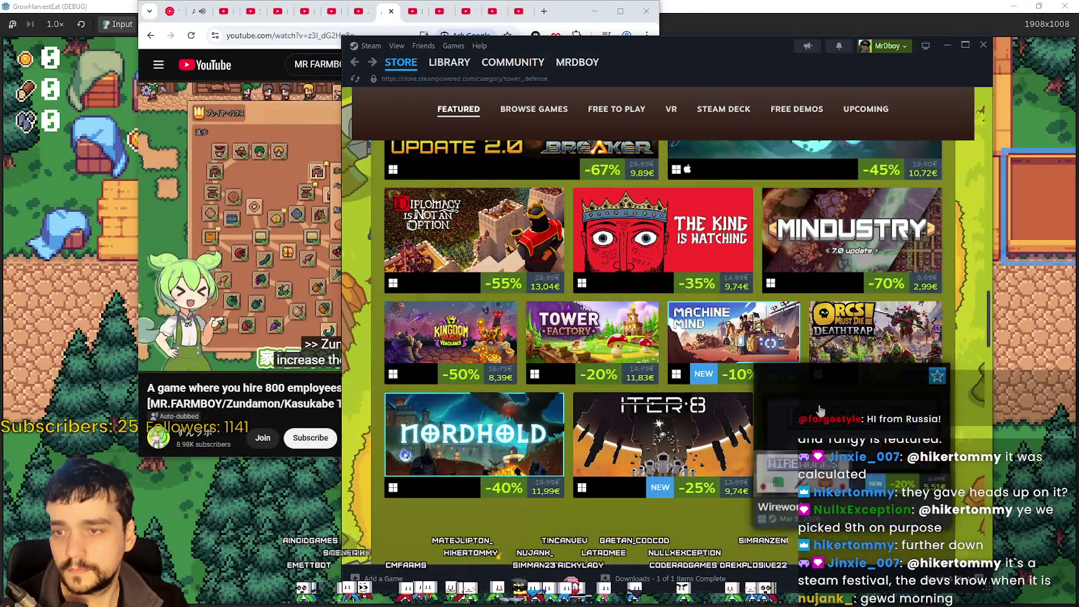
{"action": "scroll", "coordinate": [957, 374], "scroll_direction": "up", "scroll_amount": 3}
{"action": "scroll", "coordinate": [957, 374], "scroll_direction": "down", "scroll_amount": 3}
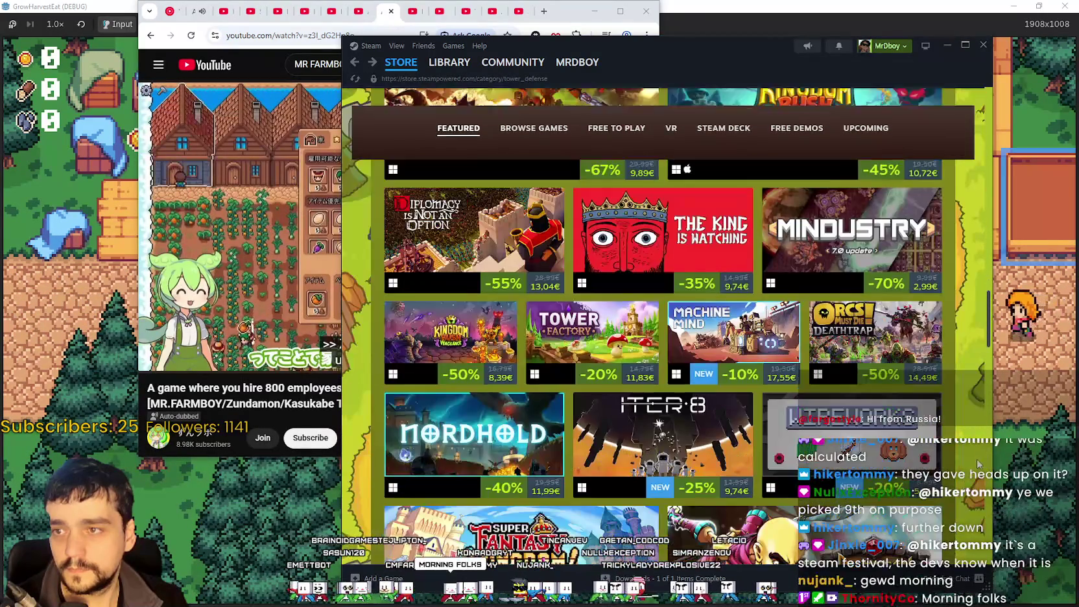
{"action": "scroll", "coordinate": [982, 395], "scroll_direction": "down", "scroll_amount": 2}
{"action": "scroll", "coordinate": [982, 400], "scroll_direction": "down", "scroll_amount": 5}
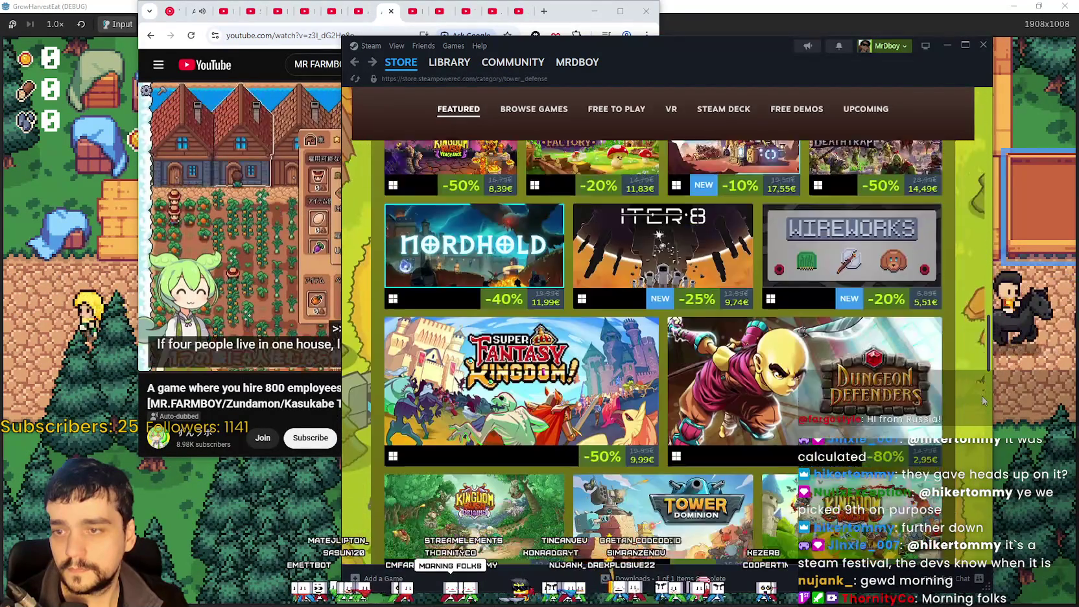
{"action": "scroll", "coordinate": [981, 400], "scroll_direction": "up", "scroll_amount": 3}
{"action": "scroll", "coordinate": [979, 399], "scroll_direction": "up", "scroll_amount": 5}
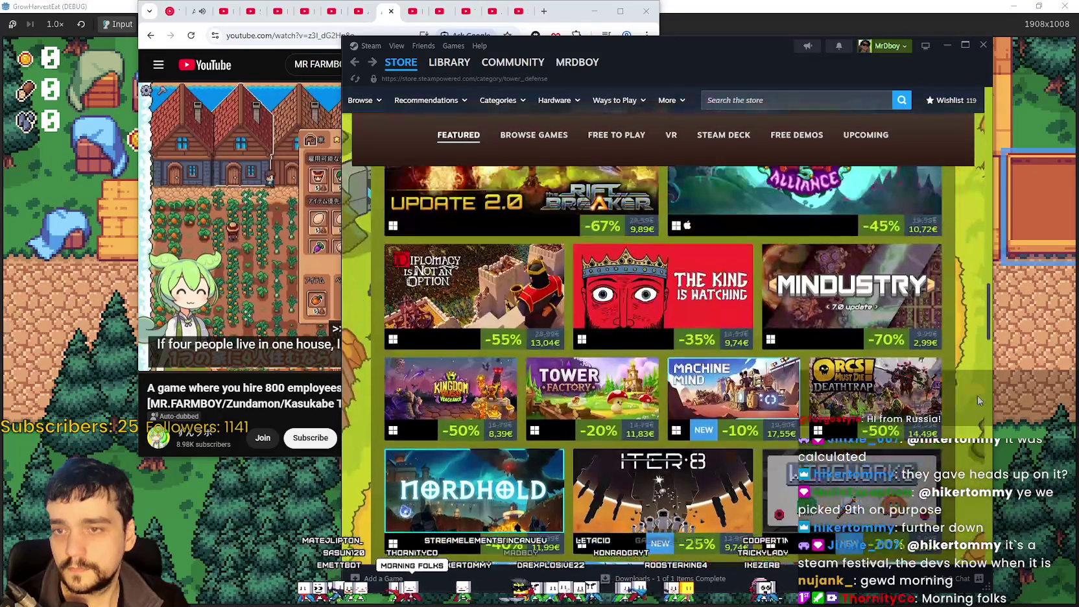
{"action": "scroll", "coordinate": [977, 396], "scroll_direction": "up", "scroll_amount": 2}
{"action": "scroll", "coordinate": [977, 397], "scroll_direction": "down", "scroll_amount": 3}
{"action": "scroll", "coordinate": [977, 399], "scroll_direction": "down", "scroll_amount": 2}
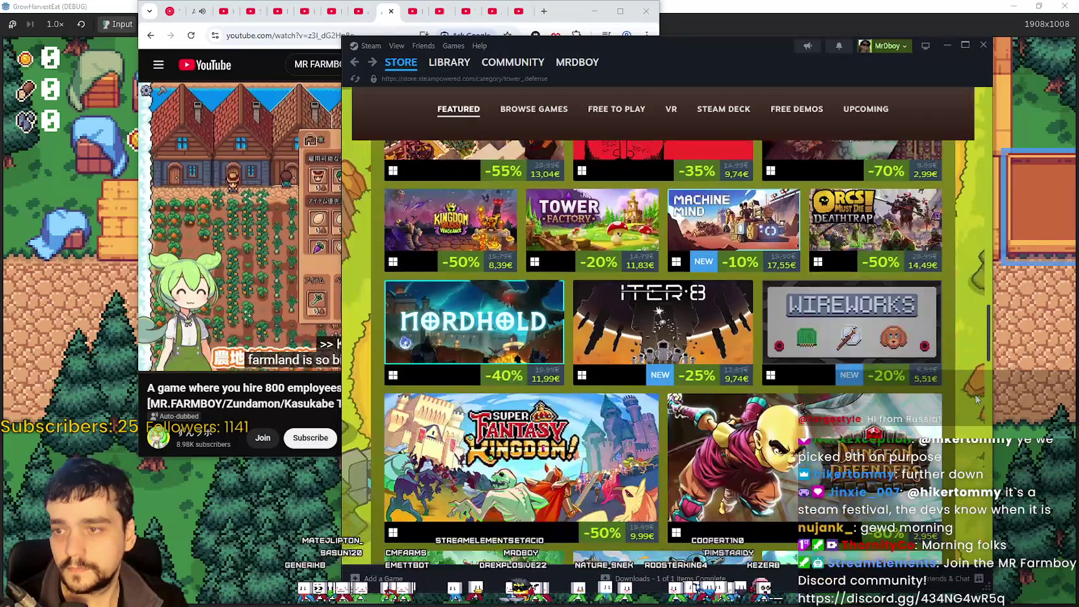
{"action": "scroll", "coordinate": [976, 398], "scroll_direction": "down", "scroll_amount": 5}
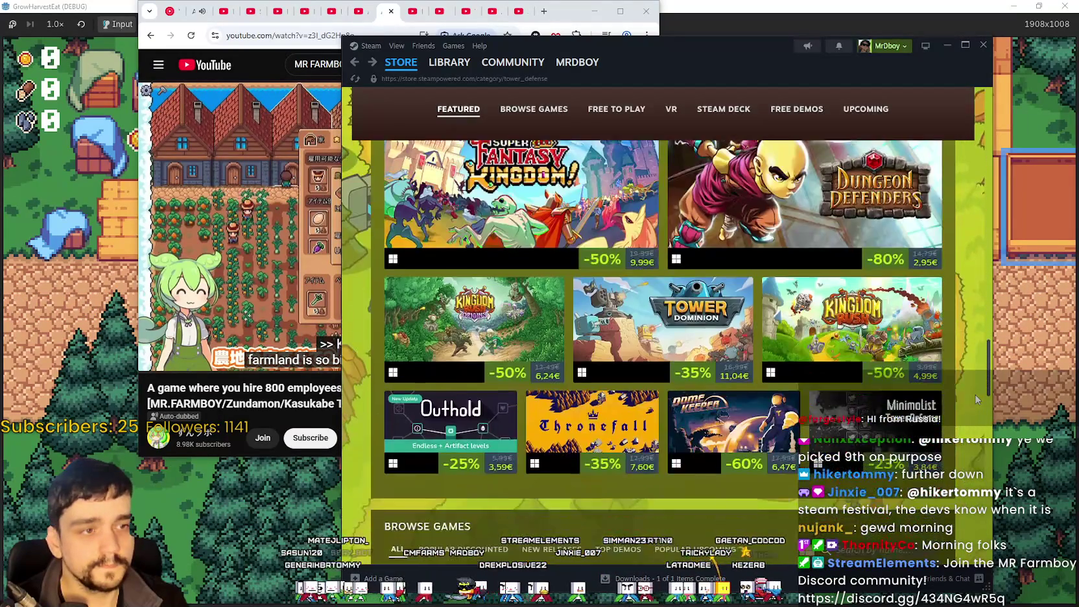
{"action": "scroll", "coordinate": [972, 398], "scroll_direction": "down", "scroll_amount": 6}
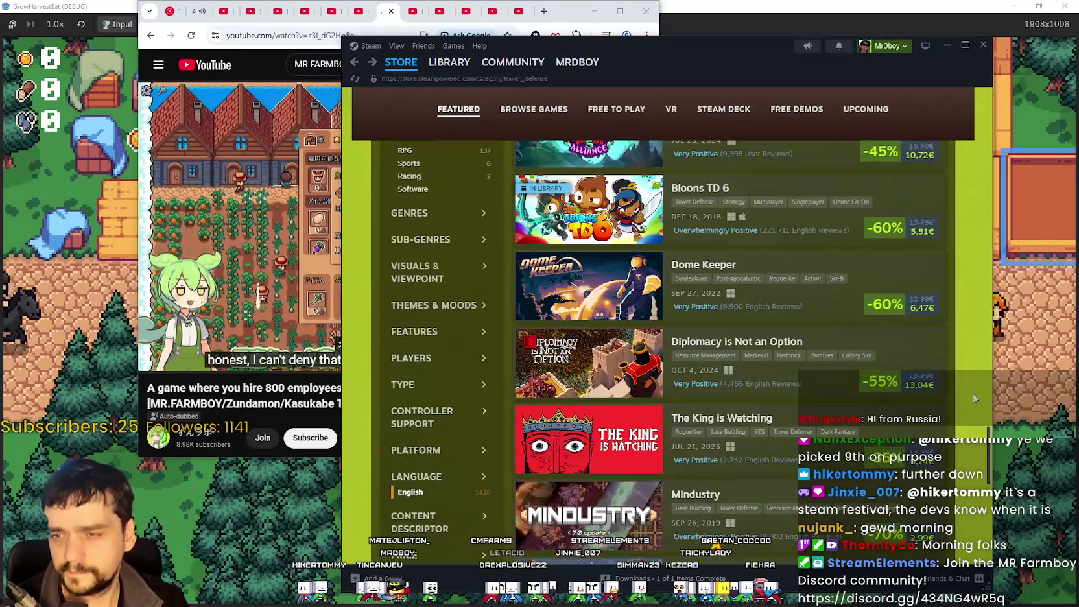
{"action": "scroll", "coordinate": [970, 398], "scroll_direction": "up", "scroll_amount": 5}
{"action": "scroll", "coordinate": [970, 397], "scroll_direction": "down", "scroll_amount": 8}
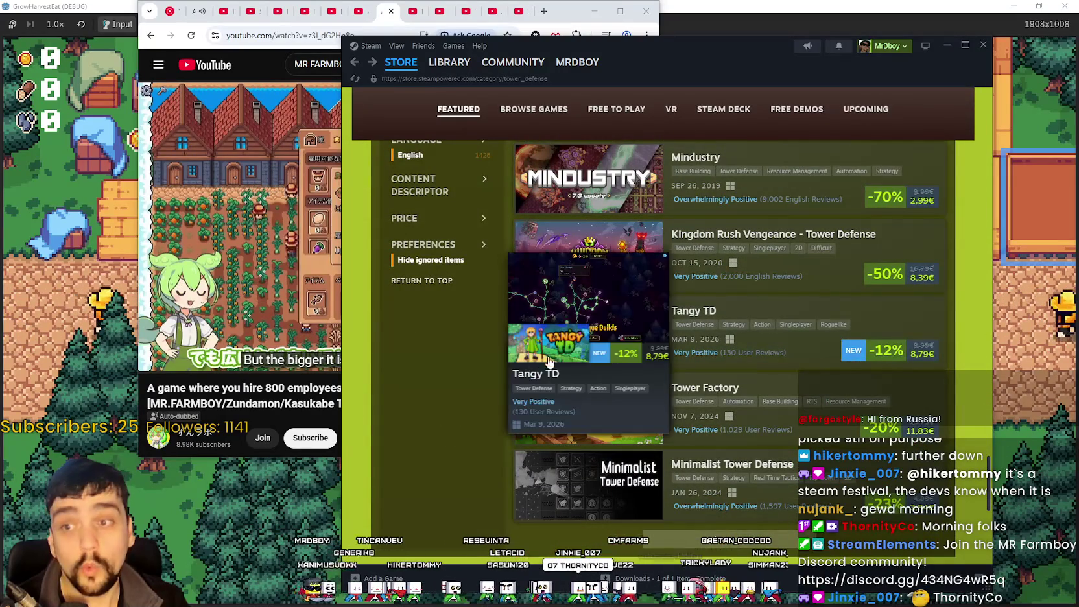
{"action": "scroll", "coordinate": [892, 389], "scroll_direction": "up", "scroll_amount": 4}
{"action": "scroll", "coordinate": [882, 385], "scroll_direction": "up", "scroll_amount": 5}
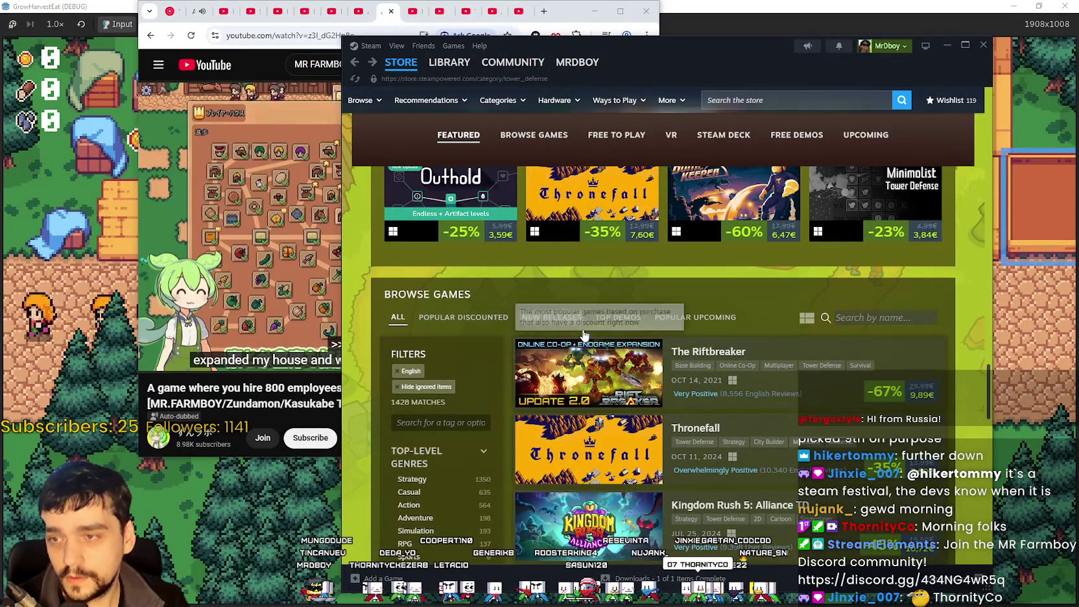
{"action": "scroll", "coordinate": [603, 452], "scroll_direction": "down", "scroll_amount": 7}
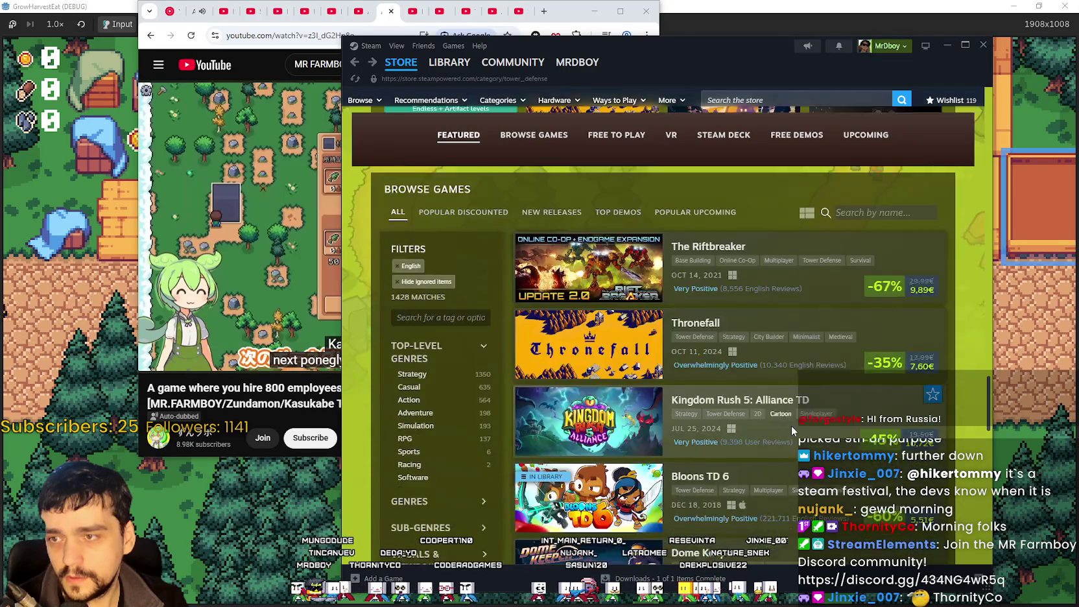
{"action": "scroll", "coordinate": [603, 452], "scroll_direction": "down", "scroll_amount": 5}
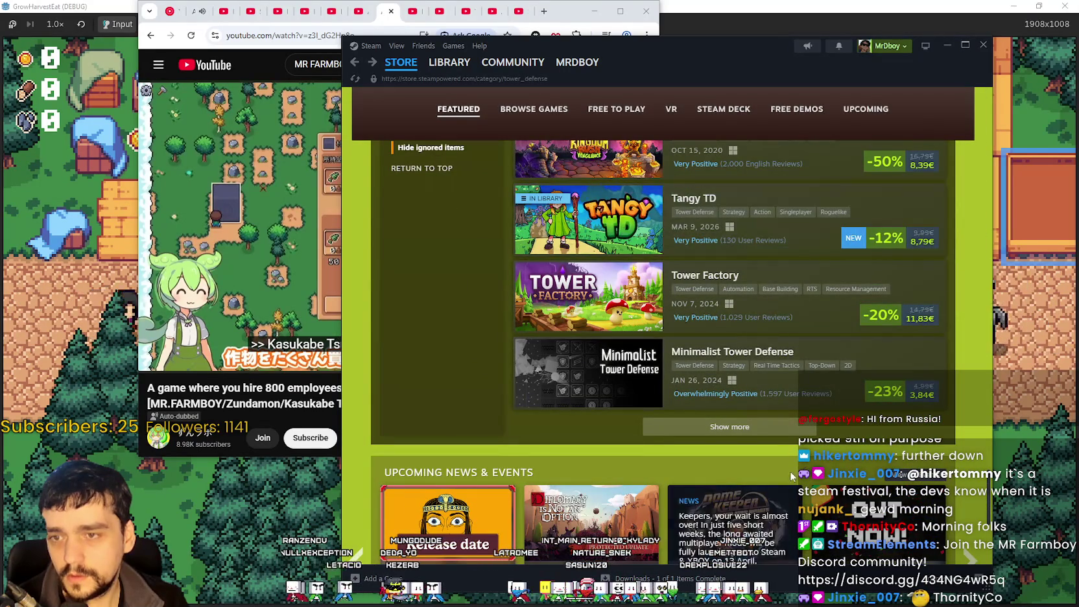
{"action": "scroll", "coordinate": [764, 445], "scroll_direction": "up", "scroll_amount": 4}
{"action": "scroll", "coordinate": [764, 444], "scroll_direction": "down", "scroll_amount": 3}
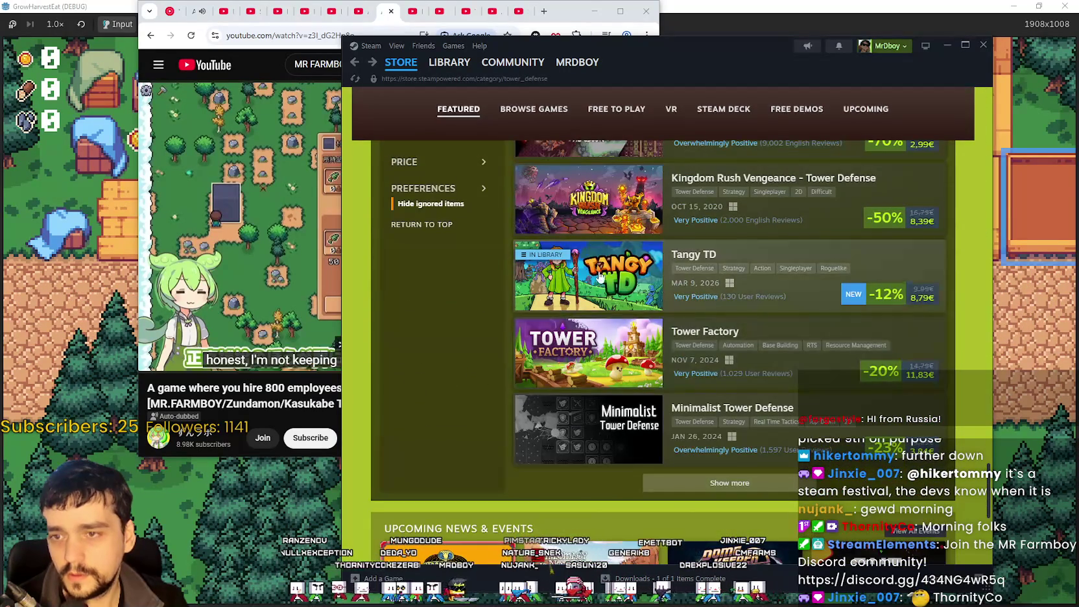
{"action": "mouse_move", "coordinate": [624, 334]}
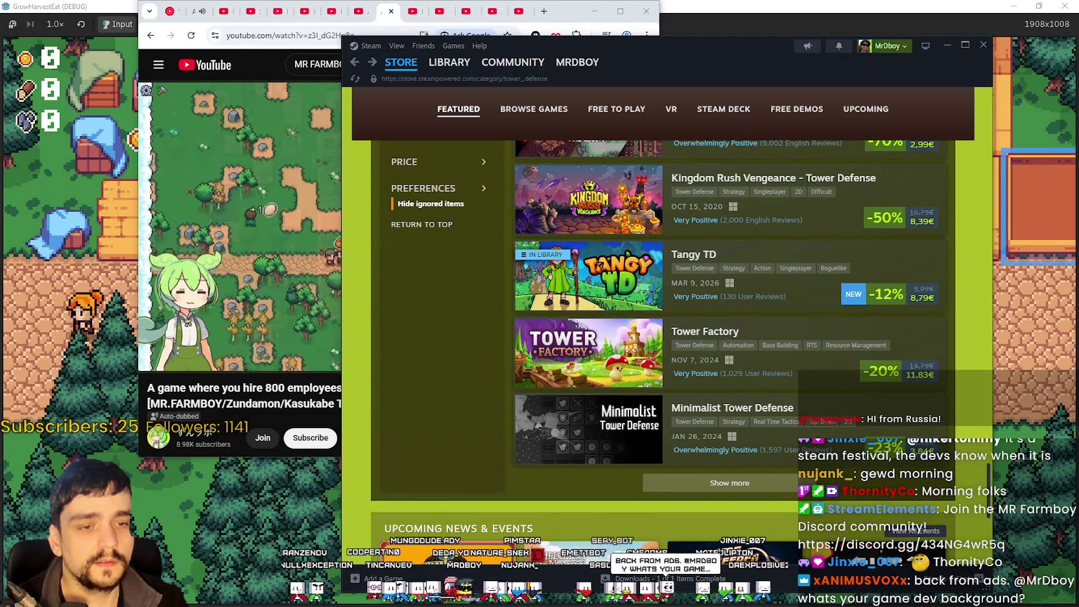
Go back to Tangy TD's SteamDB charts and reload them: 101 players now, 220 peak.
{"action": "key", "text": "alt+Tab"}
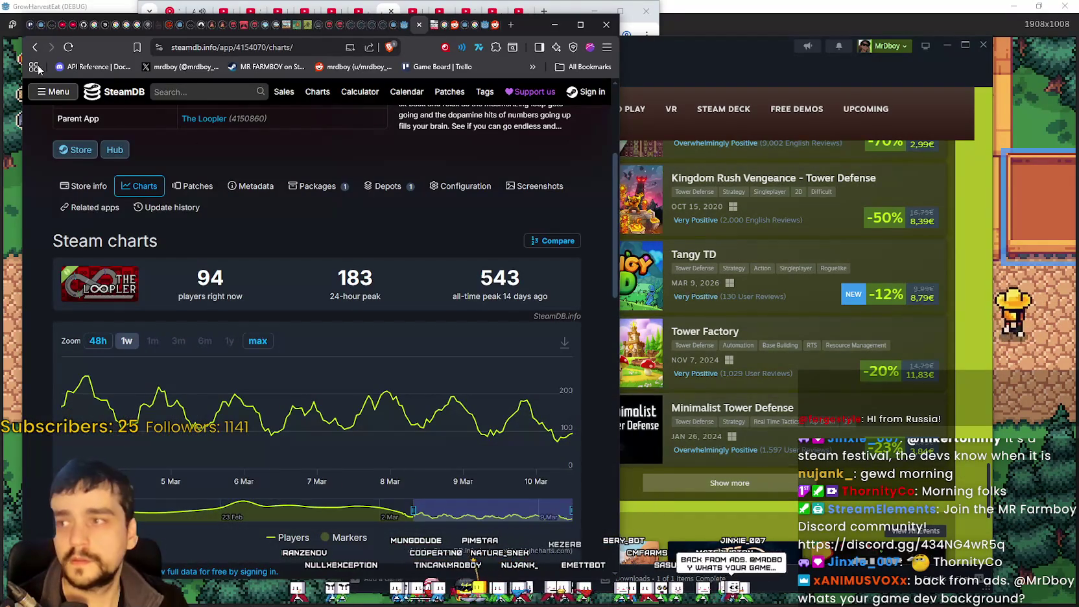
{"action": "left_click", "coordinate": [34, 48]}
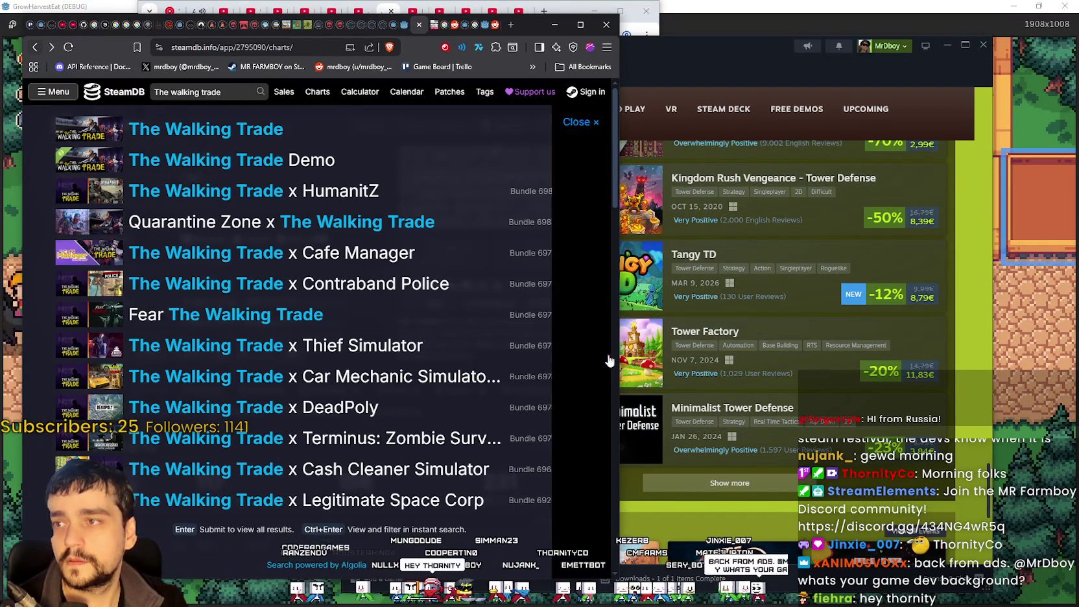
{"action": "left_click", "coordinate": [35, 48]}
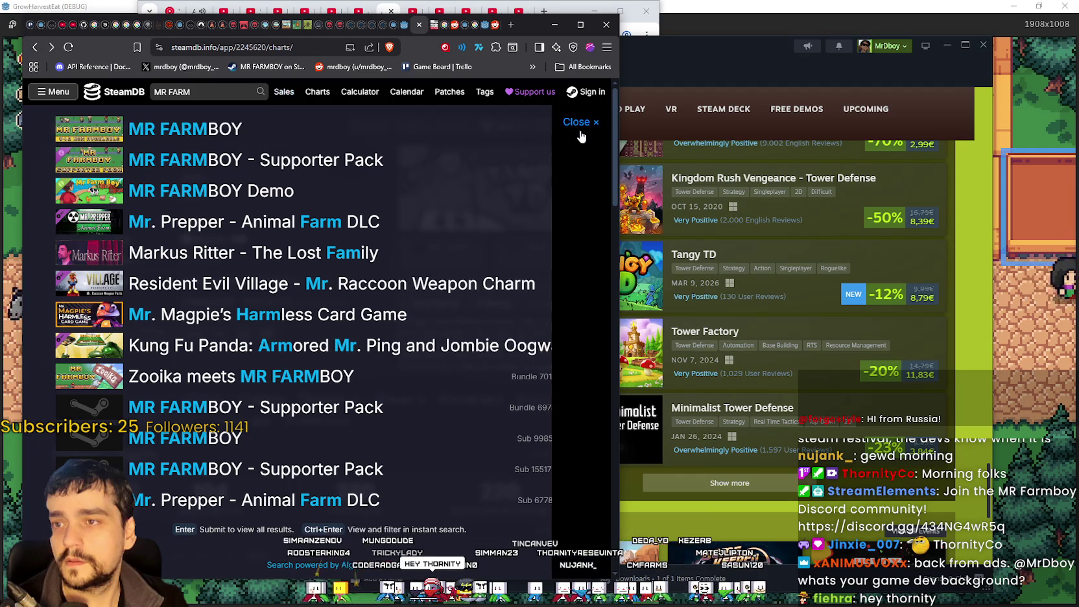
{"action": "left_click", "coordinate": [579, 123]}
{"action": "right_click", "coordinate": [525, 358]}
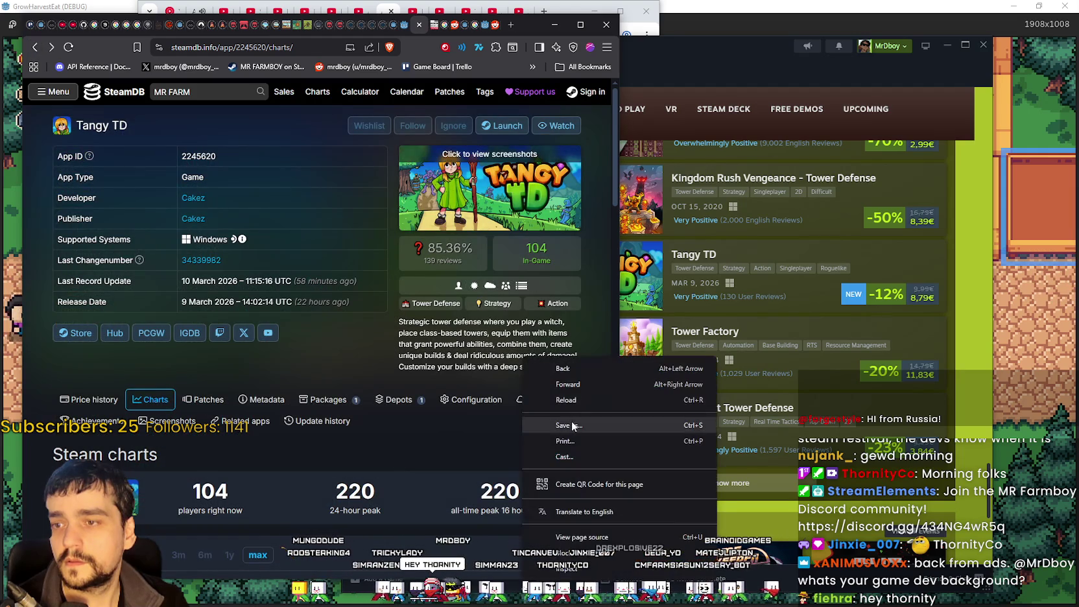
{"action": "left_click", "coordinate": [570, 399]}
{"action": "scroll", "coordinate": [559, 367], "scroll_direction": "down", "scroll_amount": 3}
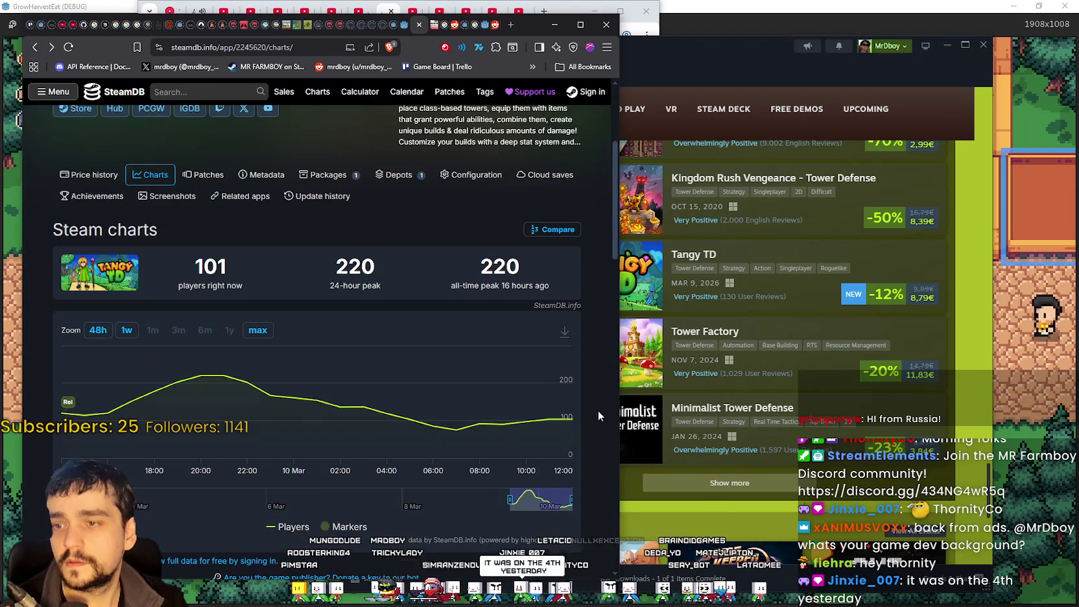
{"action": "scroll", "coordinate": [601, 408], "scroll_direction": "down", "scroll_amount": 1}
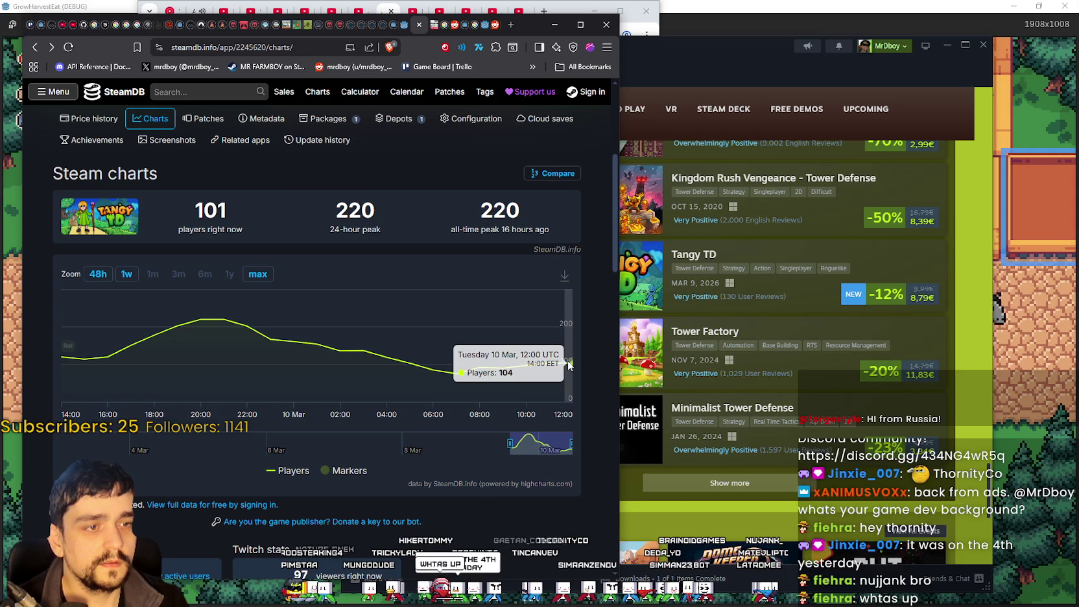
{"action": "left_click", "coordinate": [723, 43]}
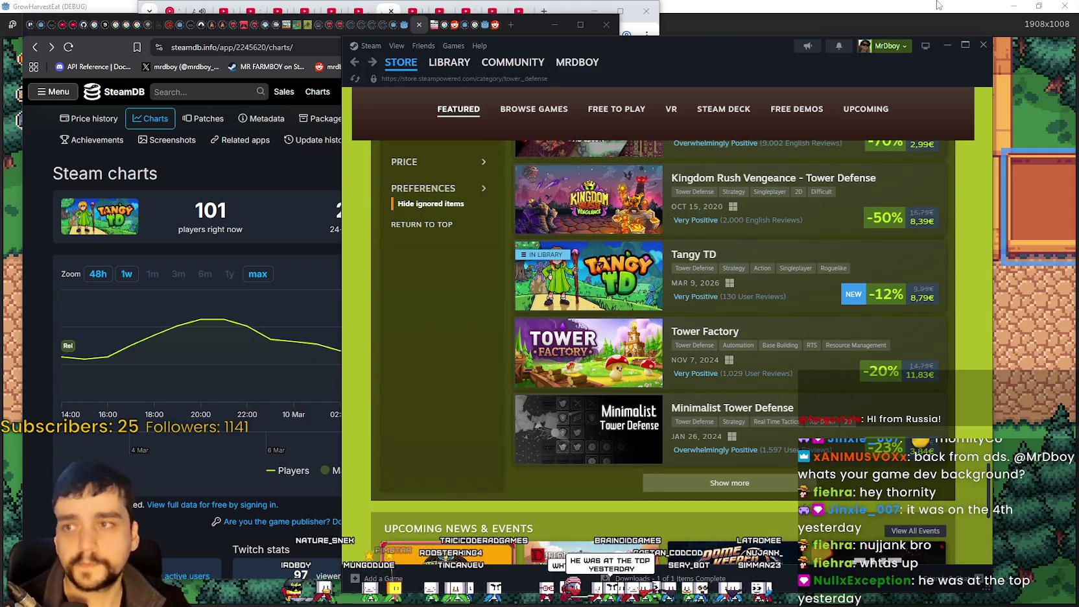
Open the Steam store front and enter a search, then switch to the Notepad ratings notes.
{"action": "left_click", "coordinate": [397, 65]}
{"action": "left_click", "coordinate": [781, 99]}
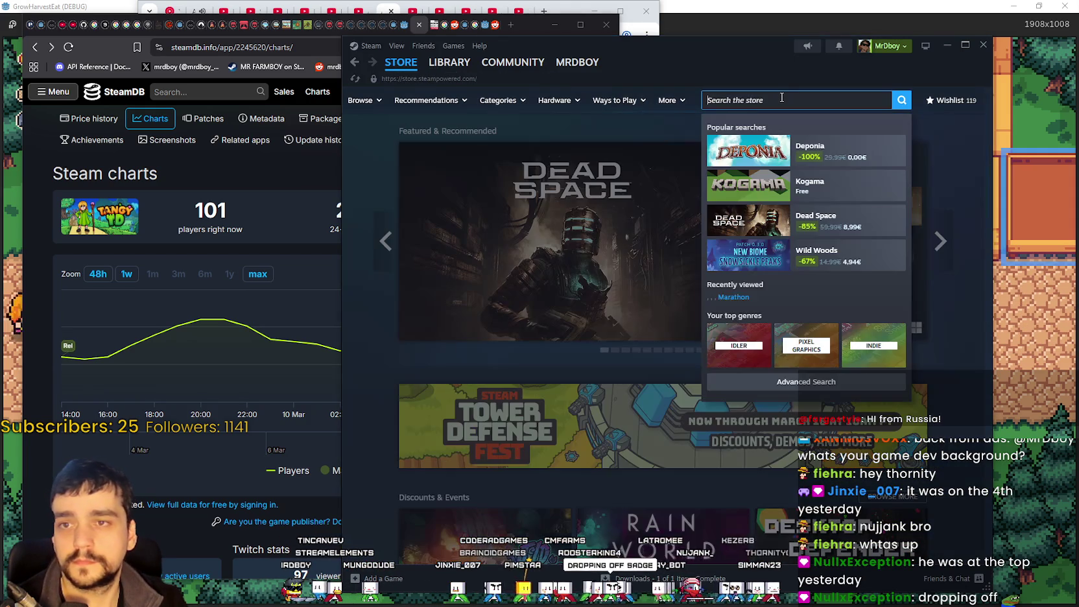
{"action": "type", "text": "MR FARMBOY"}
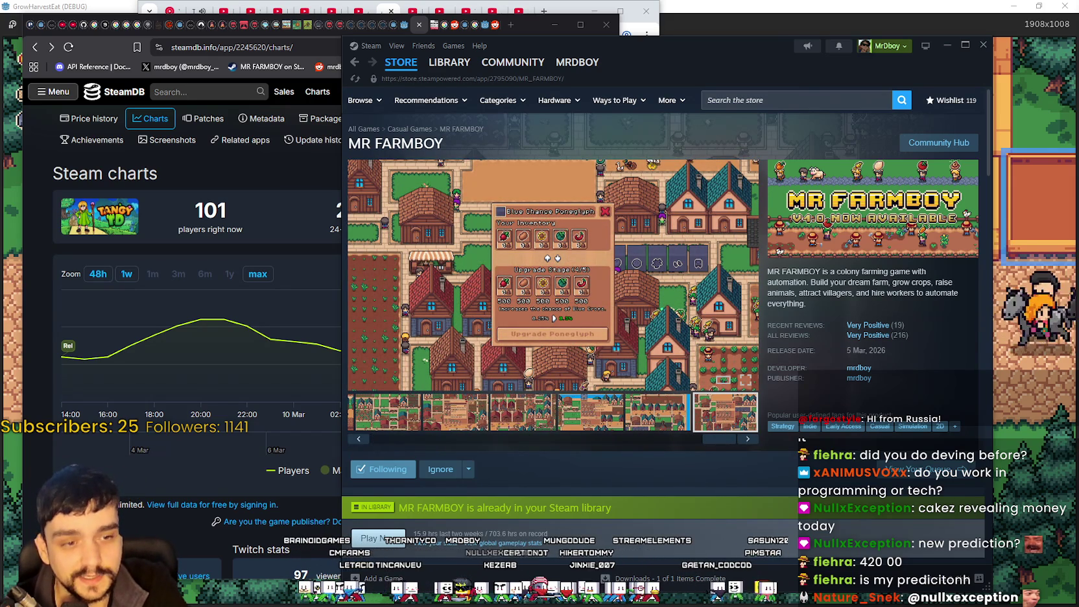
{"action": "key", "text": "alt+Tab"}
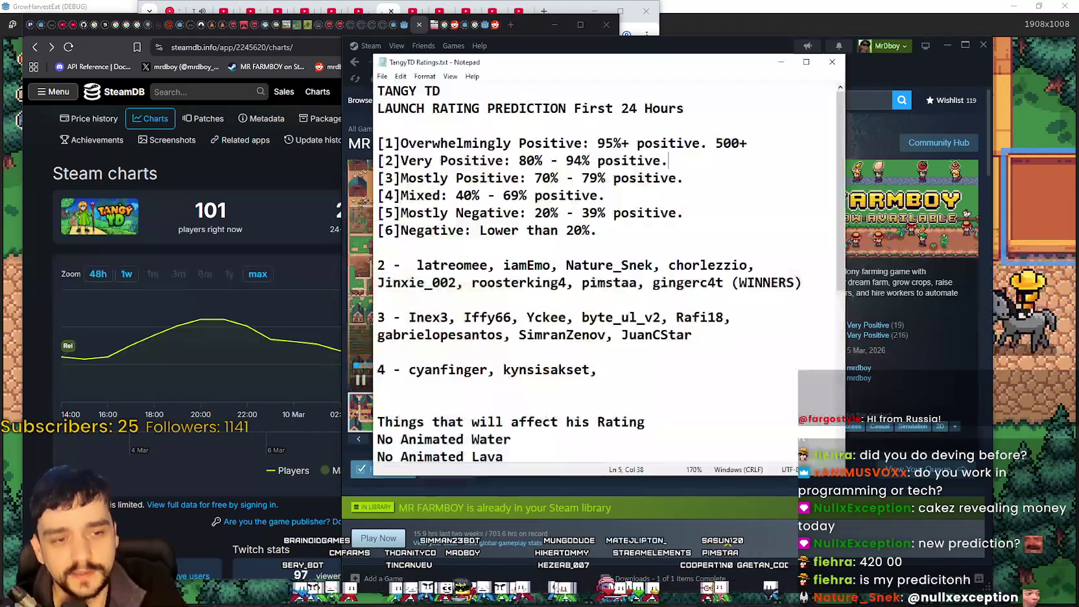
Move the TangyTD Players window left and narrow the blank Untitled note.
{"action": "key", "text": "alt+Tab"}
{"action": "left_click_drag", "start_coordinate": [474, 39], "coordinate": [186, 25]}
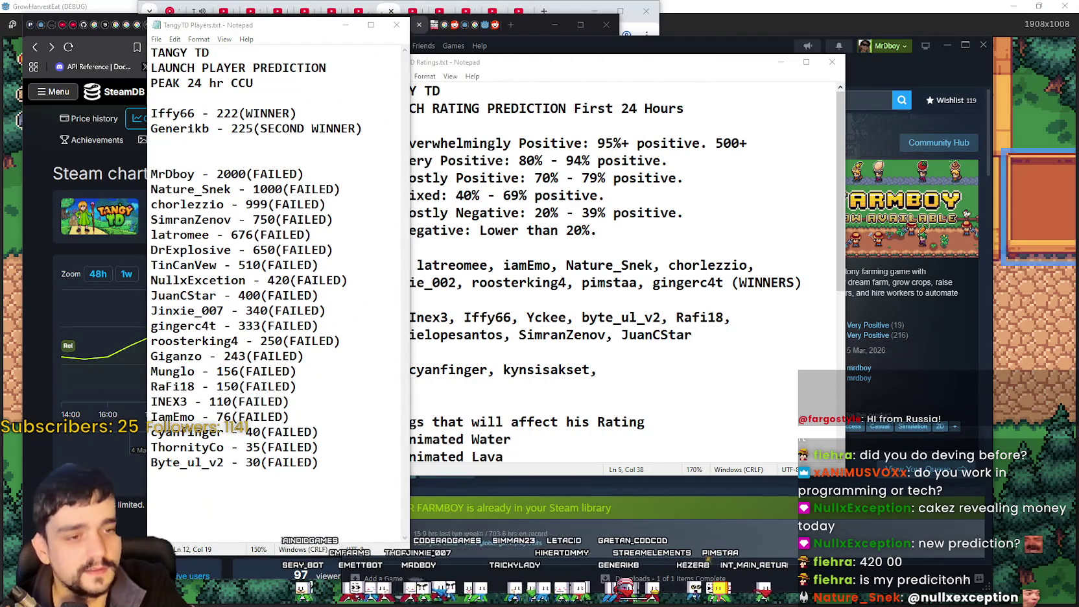
{"action": "key", "text": "alt+Tab"}
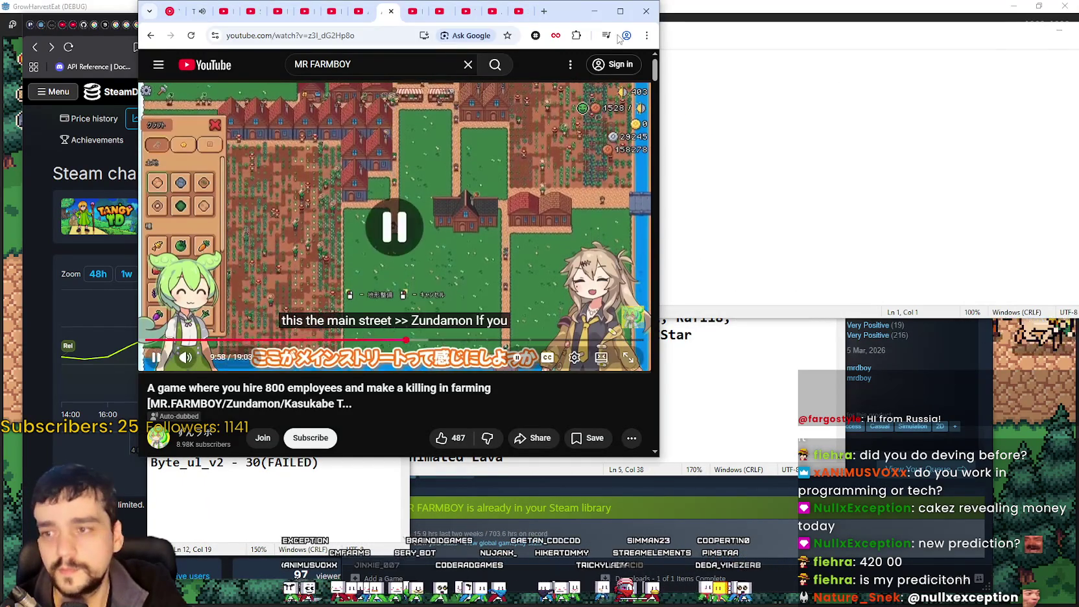
{"action": "left_click", "coordinate": [700, 201]}
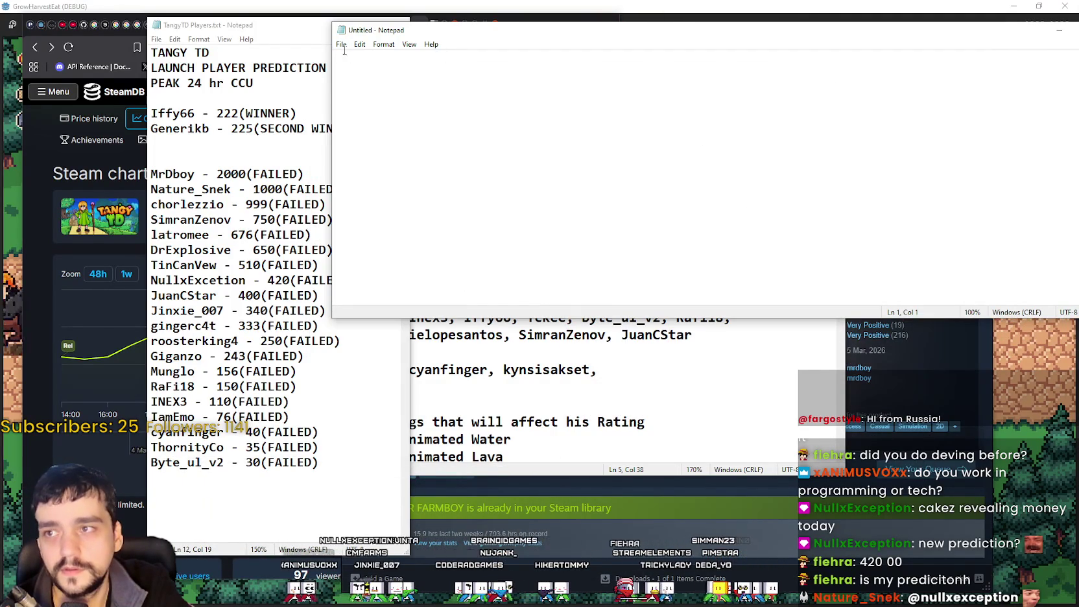
{"action": "left_click_drag", "start_coordinate": [331, 71], "coordinate": [568, 73]}
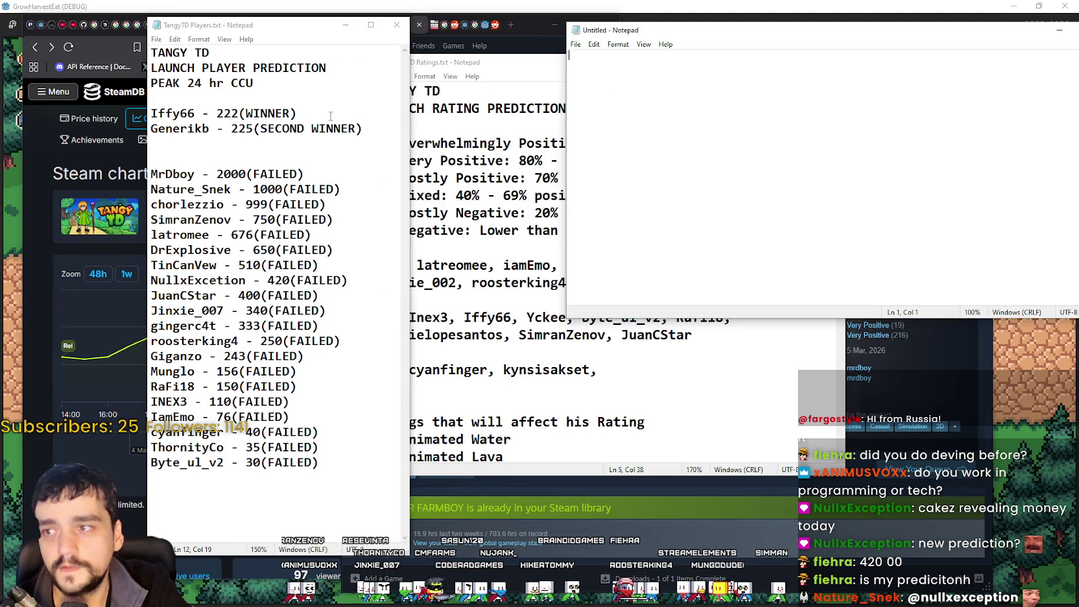
{"action": "mouse_move", "coordinate": [166, 68]}
{"action": "left_mouse_down"}
{"action": "mouse_move", "coordinate": [311, 67]}
{"action": "mouse_move", "coordinate": [302, 107]}
{"action": "left_mouse_up"}
{"action": "left_click", "coordinate": [216, 114]}
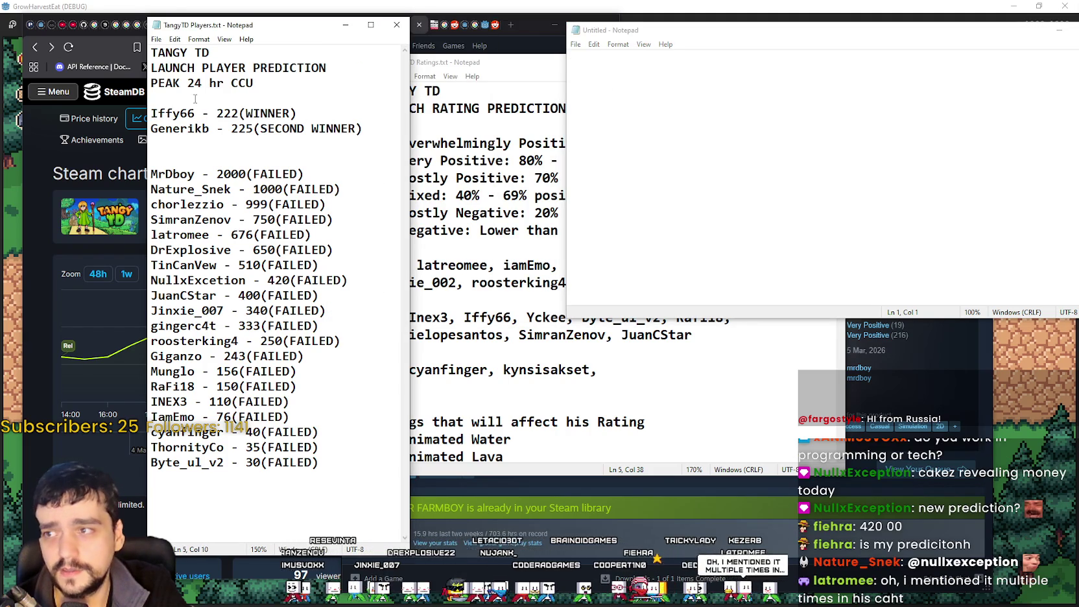
{"action": "left_click_drag", "start_coordinate": [199, 82], "coordinate": [150, 50]}
{"action": "left_click", "coordinate": [207, 113]}
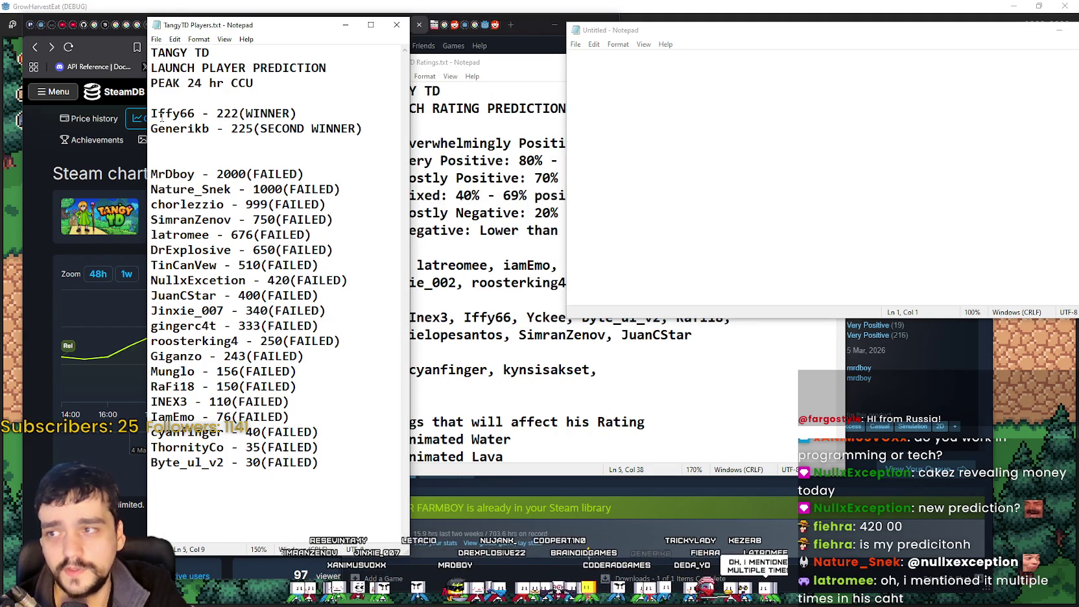
{"action": "left_click_drag", "start_coordinate": [290, 113], "coordinate": [89, 116]}
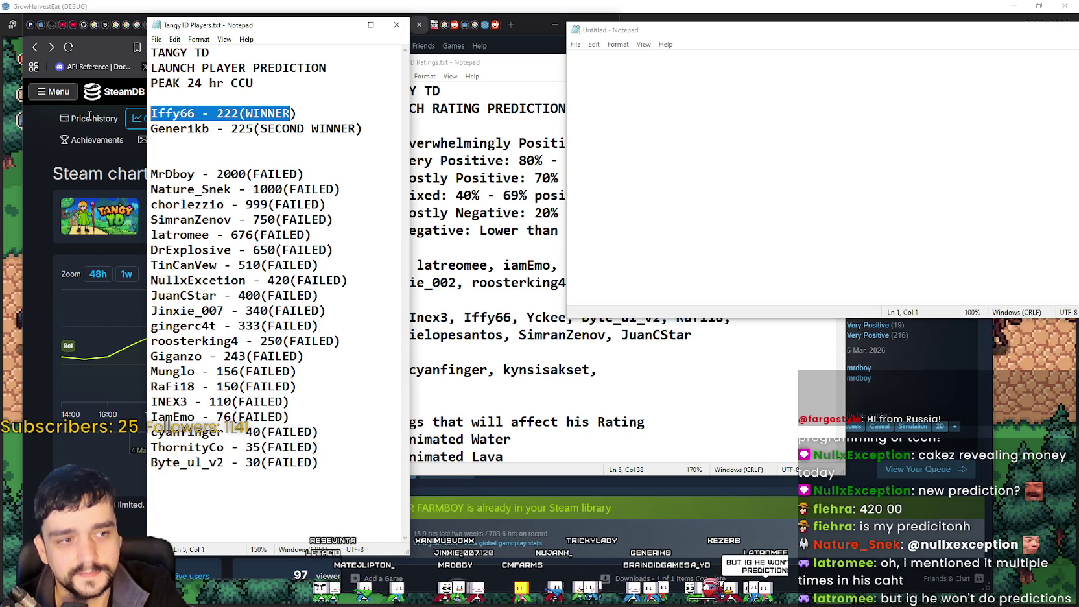
Review the ratings file's Very Positive and Mostly Positive tiers and the rating 2 WINNERS names.
{"action": "left_click", "coordinate": [487, 265]}
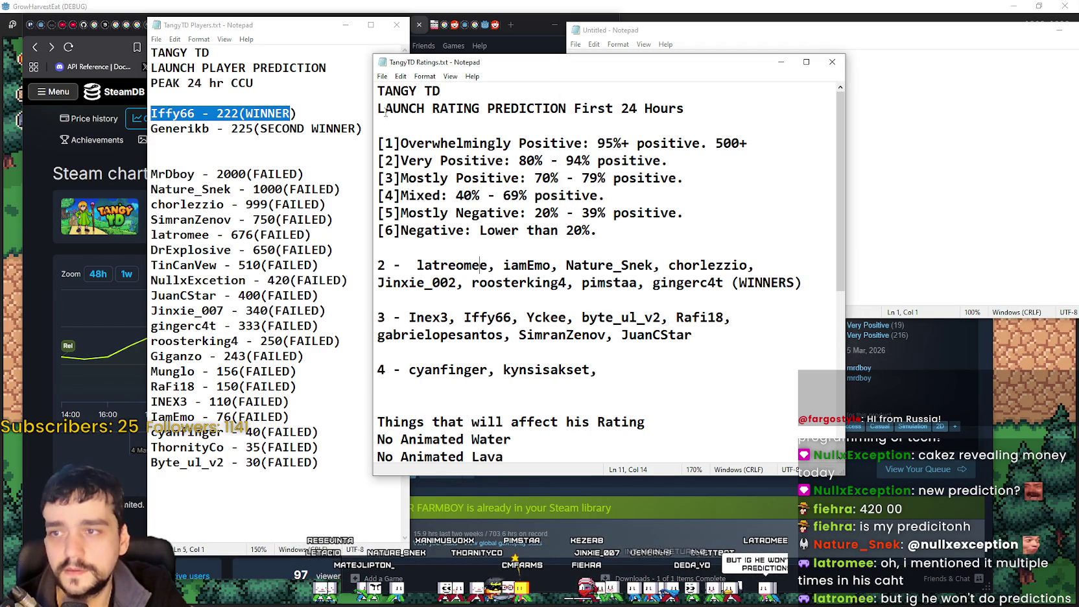
{"action": "left_click_drag", "start_coordinate": [400, 161], "coordinate": [684, 178]}
{"action": "left_click", "coordinate": [548, 431]}
{"action": "double_click", "coordinate": [454, 265]}
{"action": "left_click", "coordinate": [527, 266]}
{"action": "left_click_drag", "start_coordinate": [648, 265], "coordinate": [614, 265]}
{"action": "left_click", "coordinate": [755, 265]}
{"action": "left_click_drag", "start_coordinate": [755, 265], "coordinate": [652, 265]}
{"action": "mouse_move", "coordinate": [377, 266]}
{"action": "left_mouse_down"}
{"action": "mouse_move", "coordinate": [448, 283]}
{"action": "mouse_move", "coordinate": [545, 282]}
{"action": "left_mouse_up"}
{"action": "left_click", "coordinate": [644, 283]}
{"action": "left_click_drag", "start_coordinate": [731, 282], "coordinate": [637, 282]}
{"action": "left_click_drag", "start_coordinate": [810, 283], "coordinate": [377, 265]}
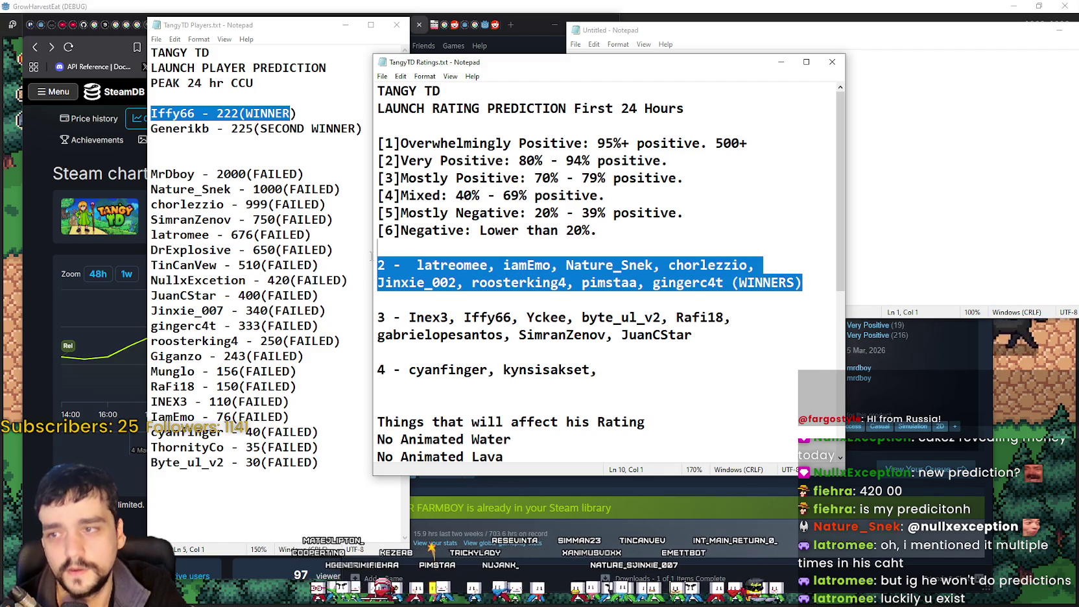
Recheck the 222 WINNER tag in the players file and the ratings heading.
{"action": "left_click_drag", "start_coordinate": [296, 114], "coordinate": [151, 114]}
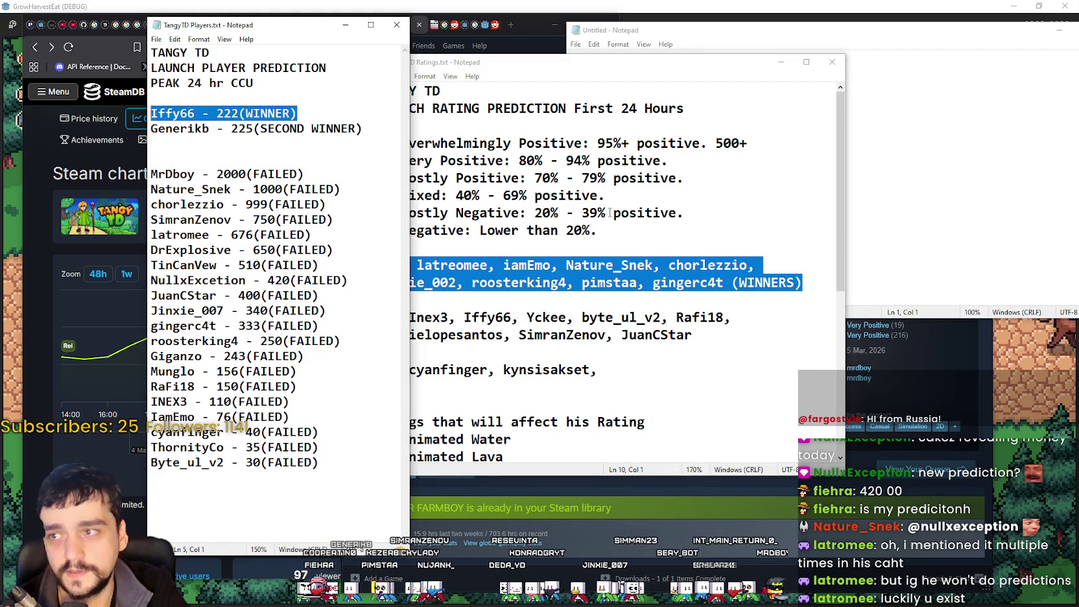
{"action": "left_click", "coordinate": [807, 282]}
{"action": "left_click_drag", "start_coordinate": [448, 119], "coordinate": [455, 108]}
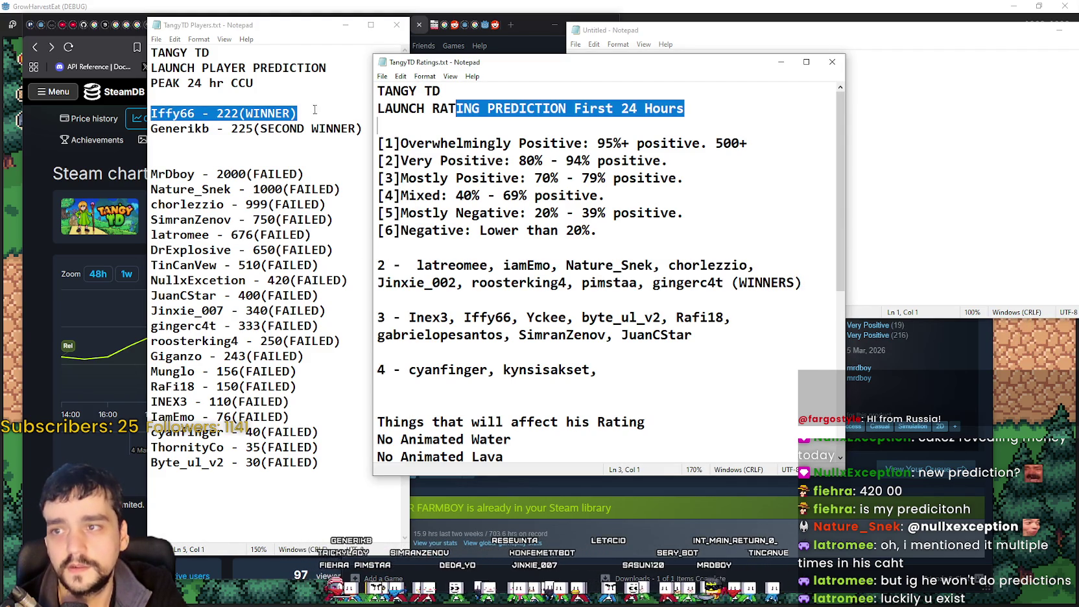
Move the ratings window to the left edge behind the players file and ready the Untitled note.
{"action": "left_click_drag", "start_coordinate": [247, 66], "coordinate": [151, 51]}
{"action": "left_click", "coordinate": [295, 128]}
{"action": "mouse_move", "coordinate": [655, 68]}
{"action": "left_mouse_down"}
{"action": "mouse_move", "coordinate": [454, 74]}
{"action": "mouse_move", "coordinate": [390, 162]}
{"action": "mouse_move", "coordinate": [289, 81]}
{"action": "mouse_move", "coordinate": [290, 102]}
{"action": "left_mouse_up"}
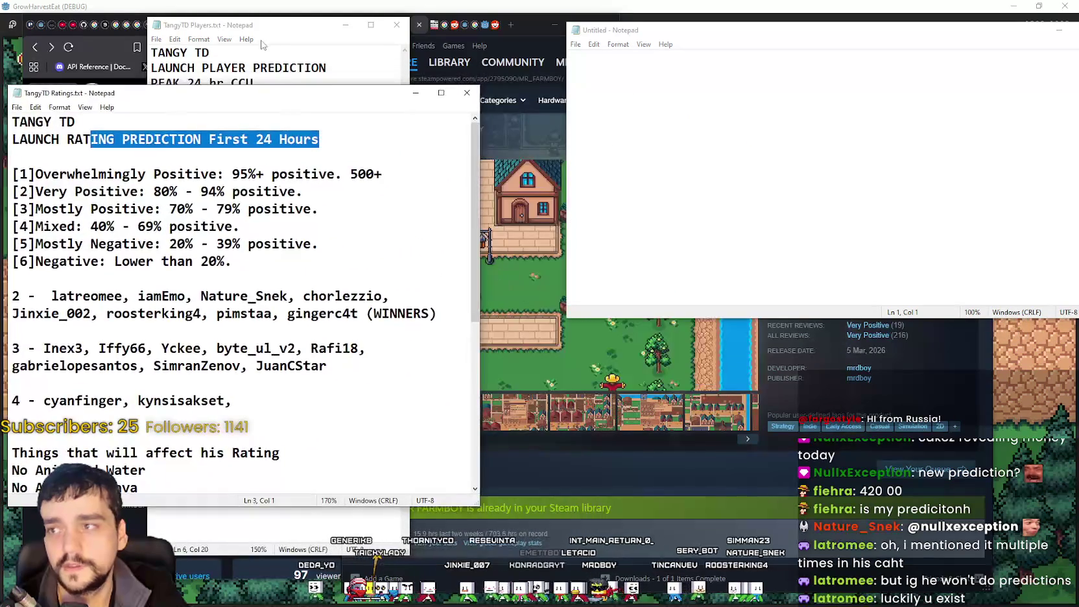
{"action": "left_click", "coordinate": [279, 25]}
{"action": "left_click", "coordinate": [828, 136]}
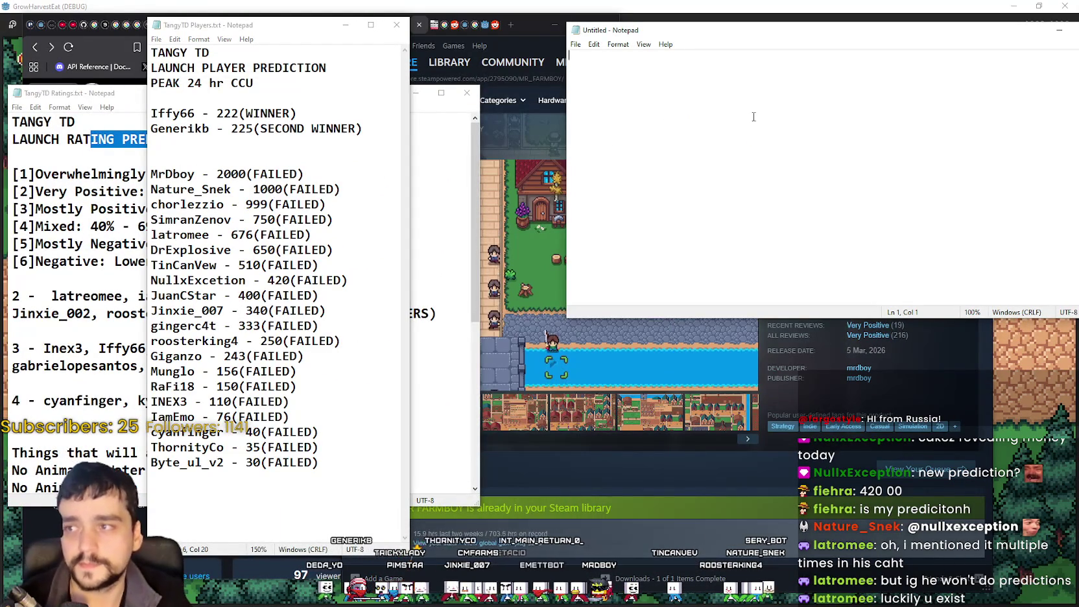
Type 'TANGY TD' and 'LAUNCH SALES PREDICTION' as two heading lines.
{"action": "type", "text": "TANGY TD"}
{"action": "key", "text": "Return"}
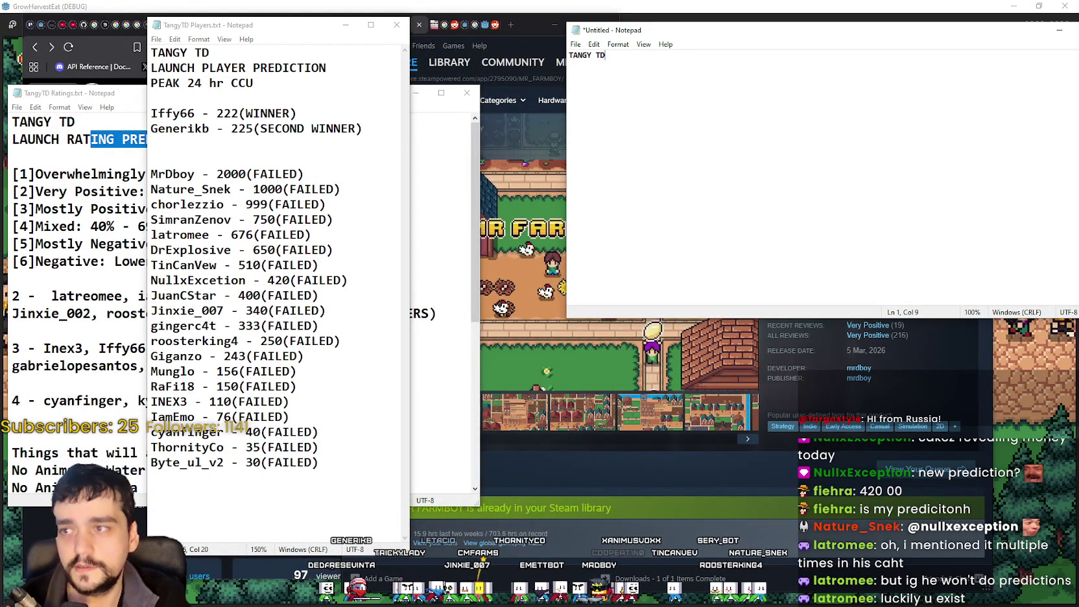
{"action": "type", "text": "LAUNCH "}
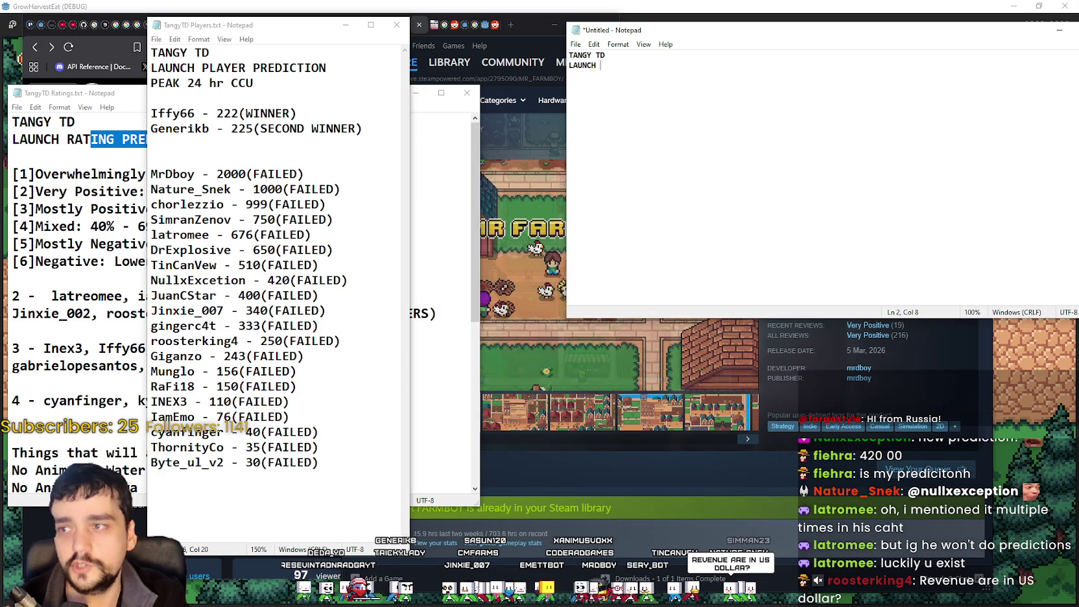
{"action": "type", "text": "SALES PRE"}
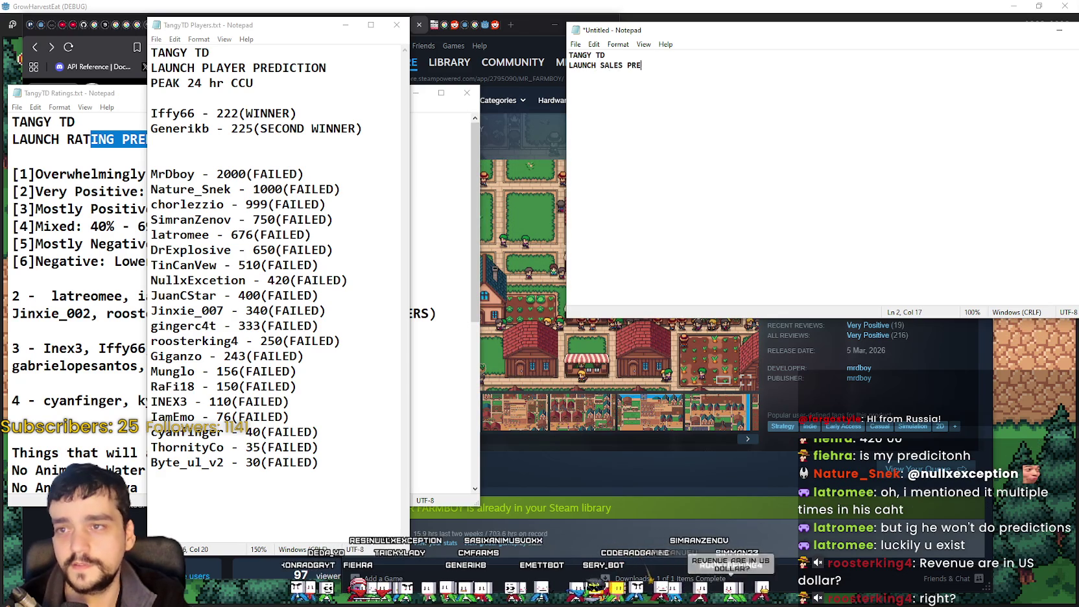
{"action": "type", "text": "DICTION"}
{"action": "key", "text": "Return"}
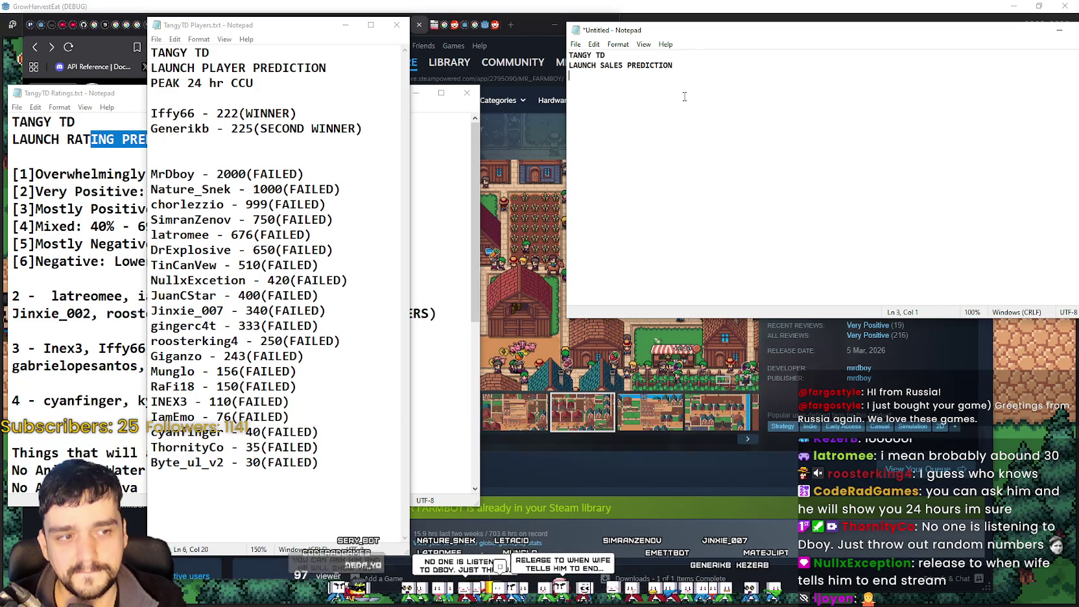
Add the 'FIRST 24 HOURS' heading line followed by a blank line.
{"action": "type", "text": "2"}
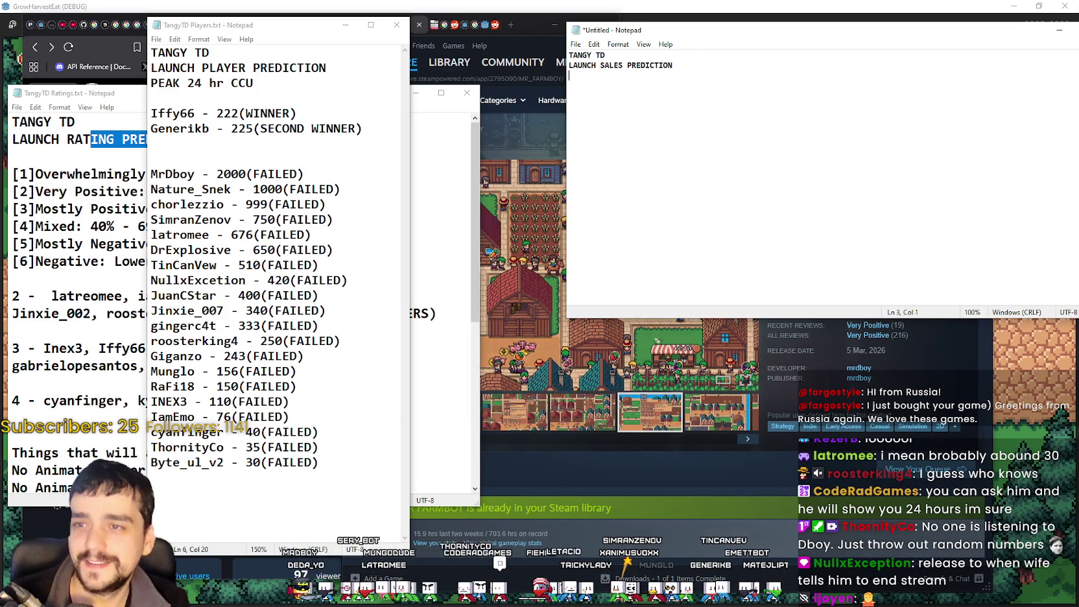
{"action": "scroll", "coordinate": [675, 100], "scroll_direction": "up", "scroll_amount": 3}
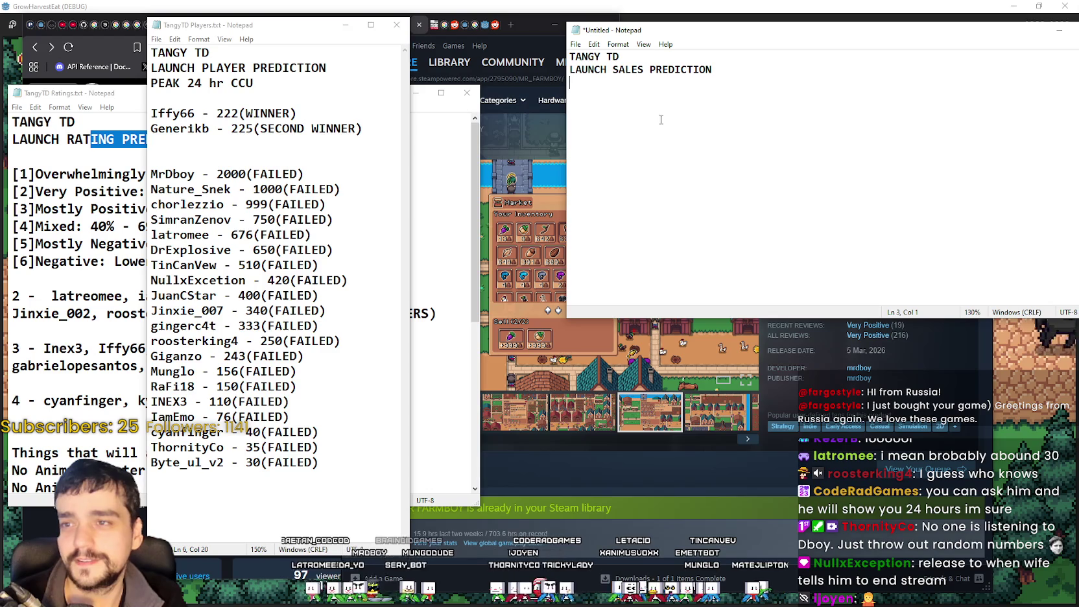
{"action": "scroll", "coordinate": [661, 123], "scroll_direction": "up", "scroll_amount": 1}
{"action": "type", "text": "FIR"}
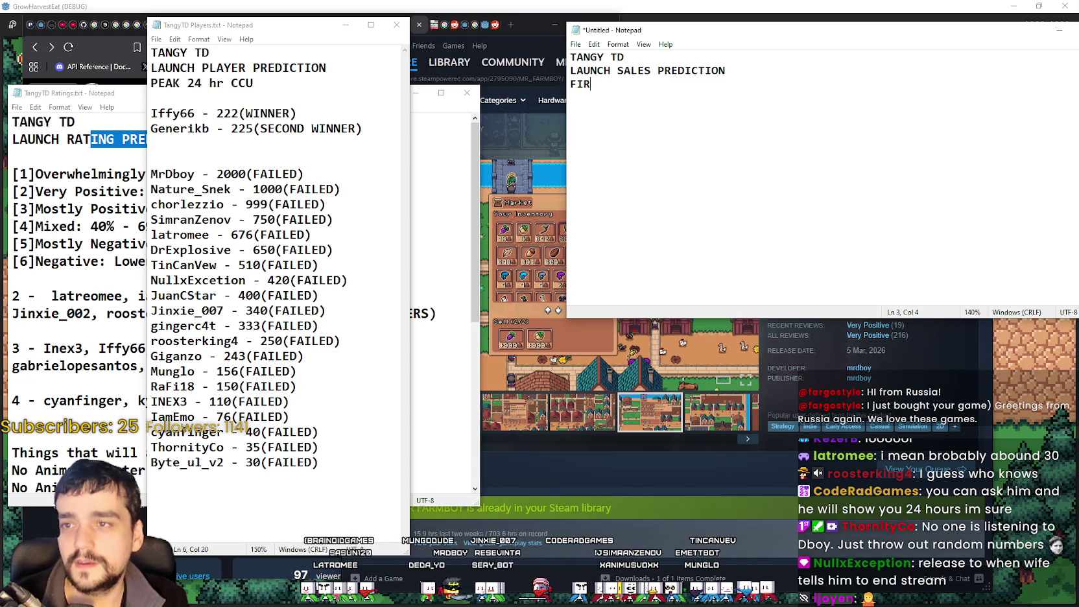
{"action": "type", "text": "ST 24 HOURS"}
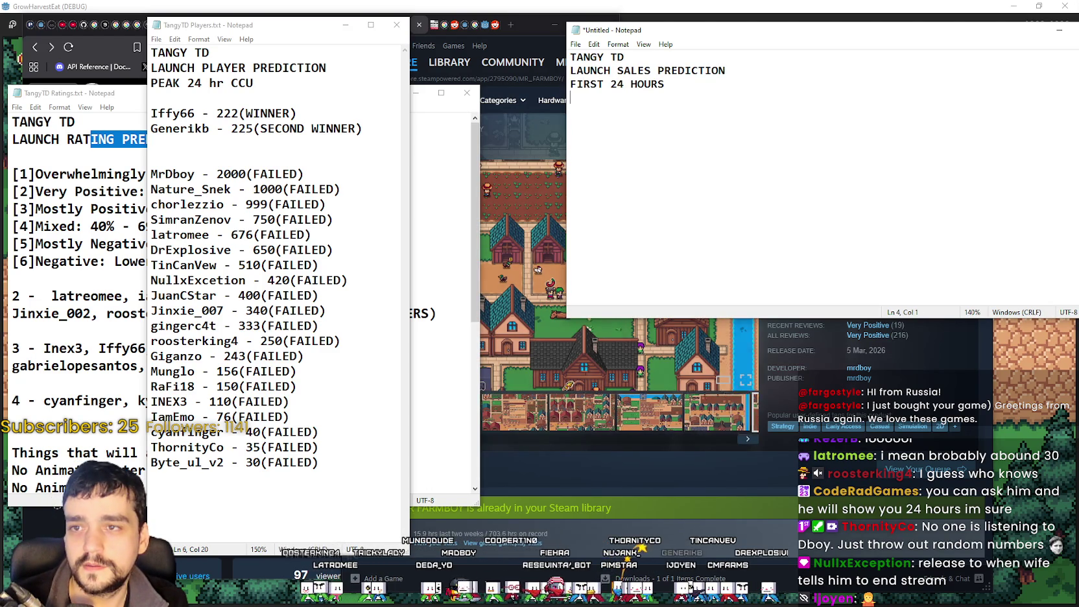
{"action": "key", "text": "Return"}
{"action": "key", "text": "Return"}
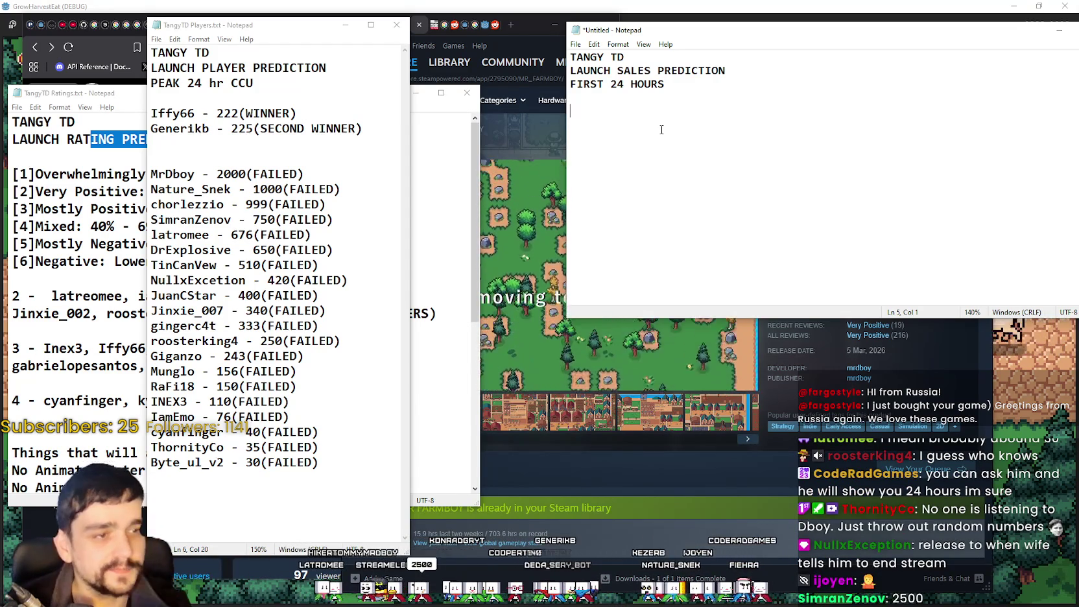
Enter a viewer's 2500 prediction and change the heading to 'LAUNCH UNITS SALES PREDICTION'.
{"action": "type", "text": "SimranZ"}
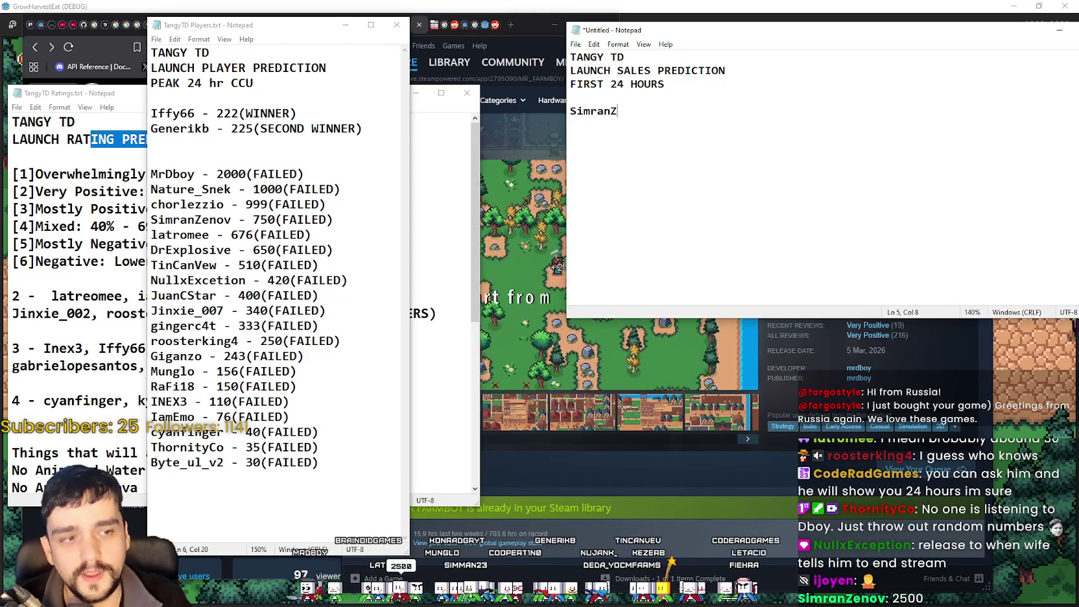
{"action": "type", "text": "enov"}
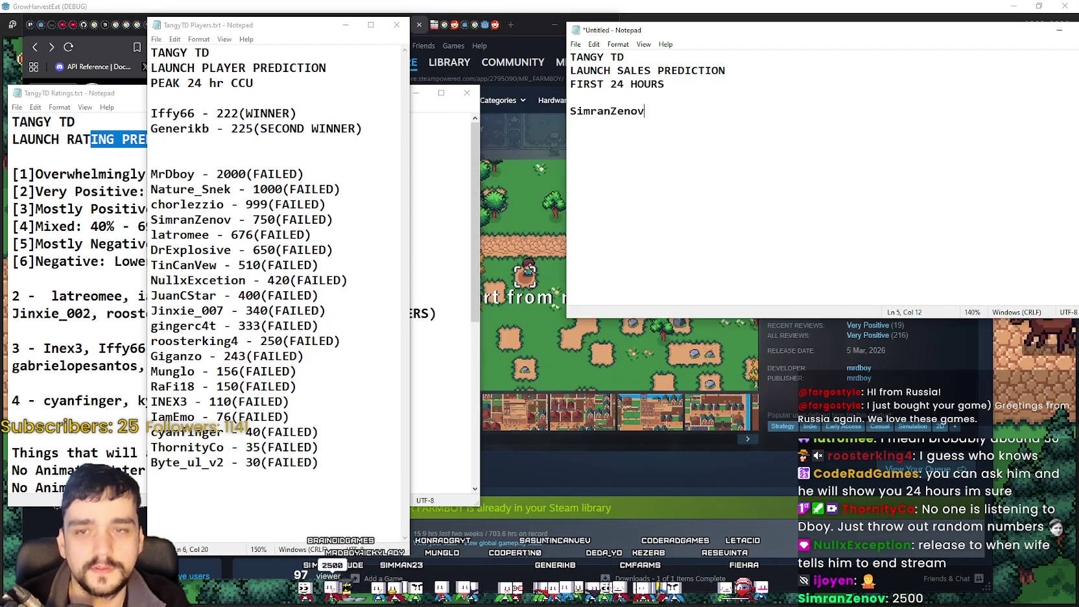
{"action": "type", "text": " - 2500"}
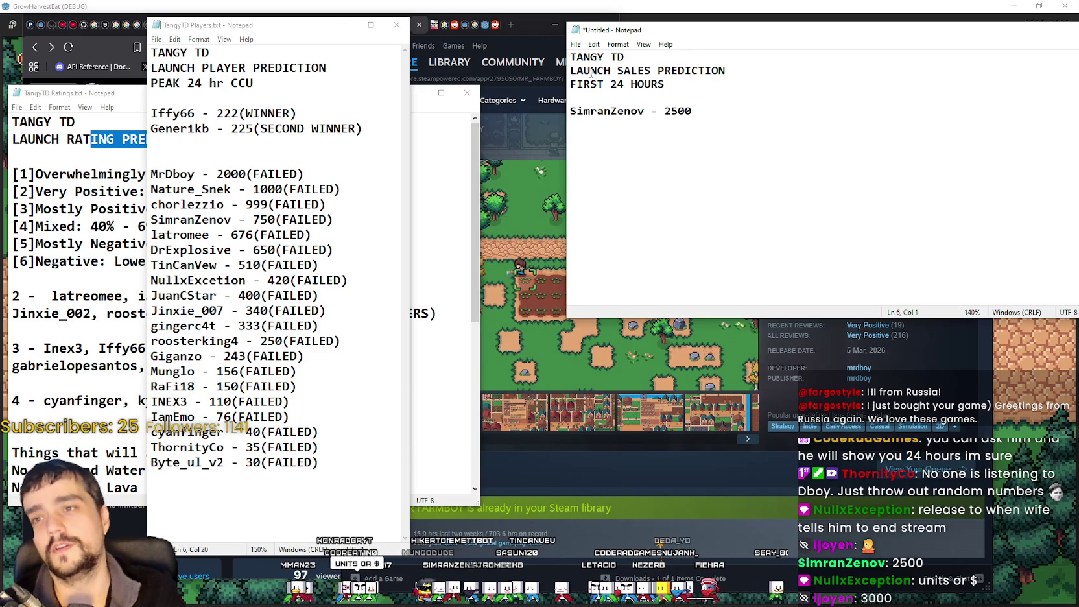
{"action": "type", "text": "UNITS"}
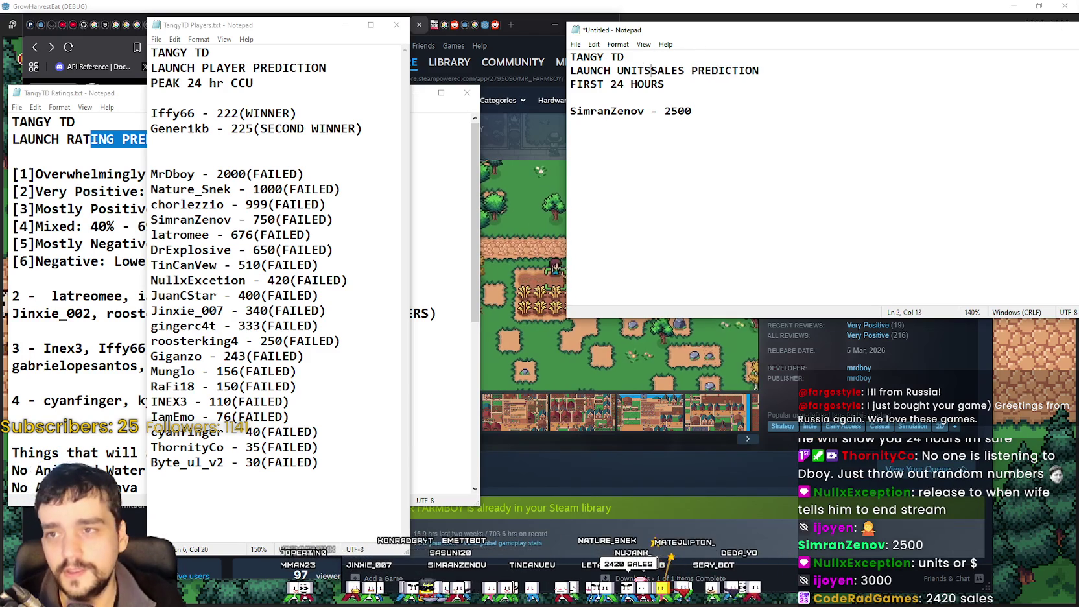
{"action": "left_click", "coordinate": [680, 86]}
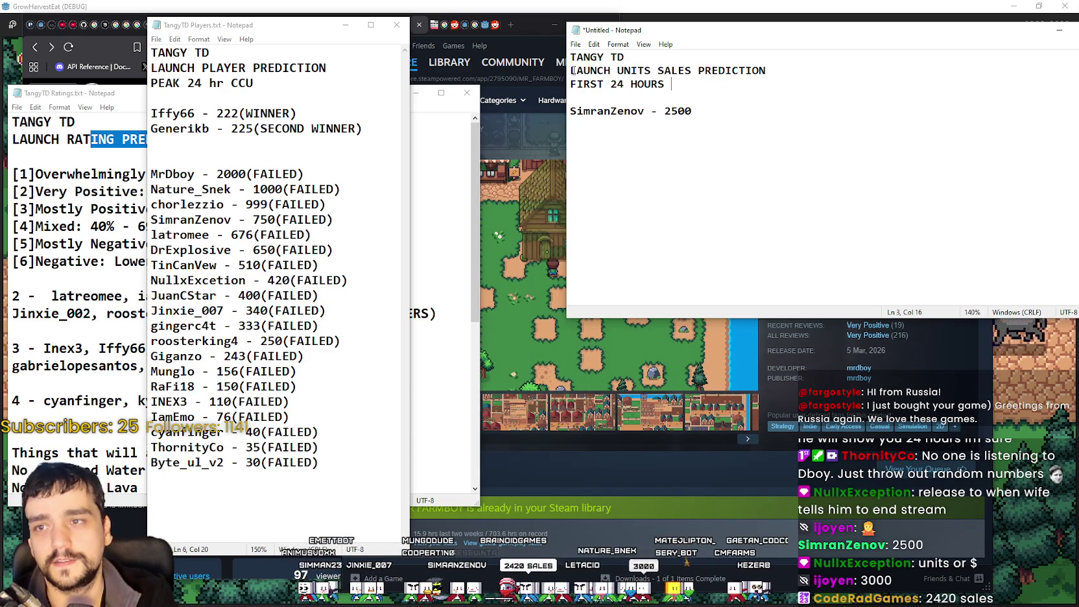
{"action": "mouse_move", "coordinate": [572, 70]}
{"action": "left_mouse_down"}
{"action": "mouse_move", "coordinate": [850, 85]}
{"action": "mouse_move", "coordinate": [846, 68]}
{"action": "left_mouse_up"}
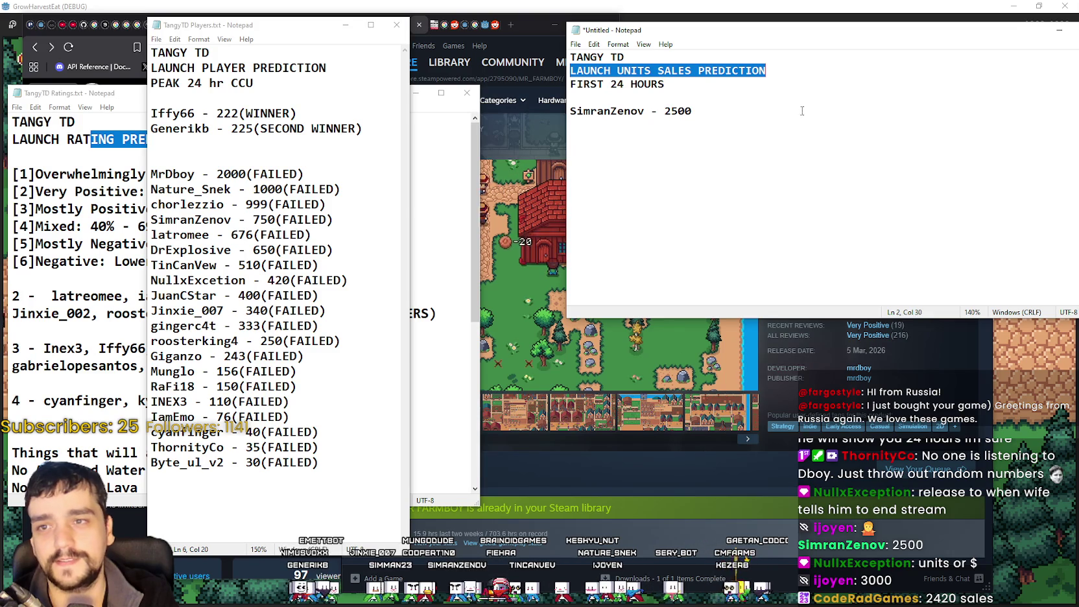
Add two more viewer predictions, 3000 and 2420, below the 2500 entry.
{"action": "left_click", "coordinate": [789, 114]}
{"action": "key", "text": "Return"}
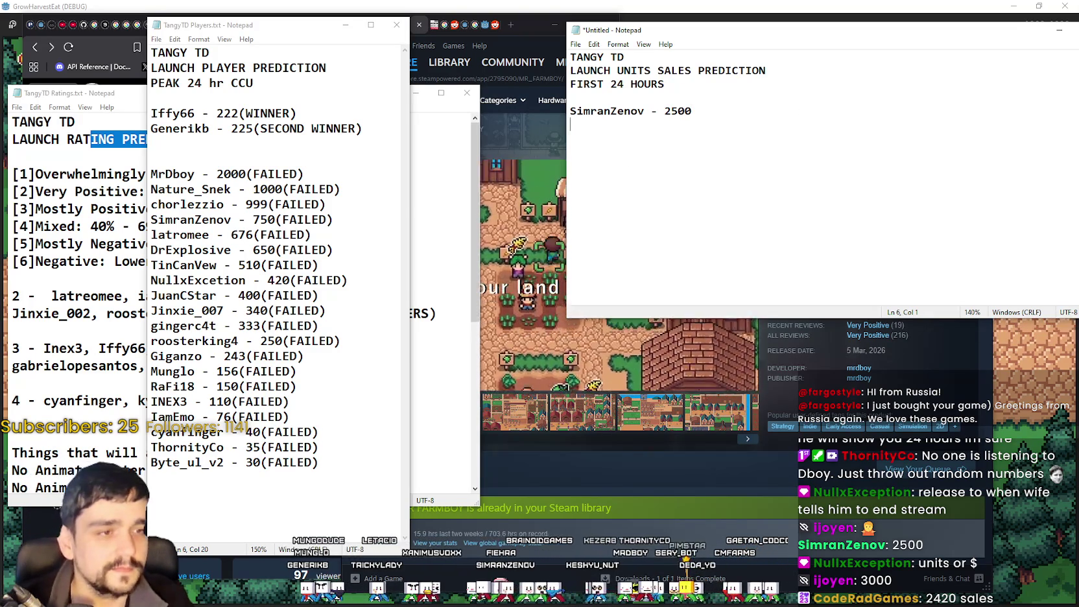
{"action": "type", "text": "ijoyen - 30"}
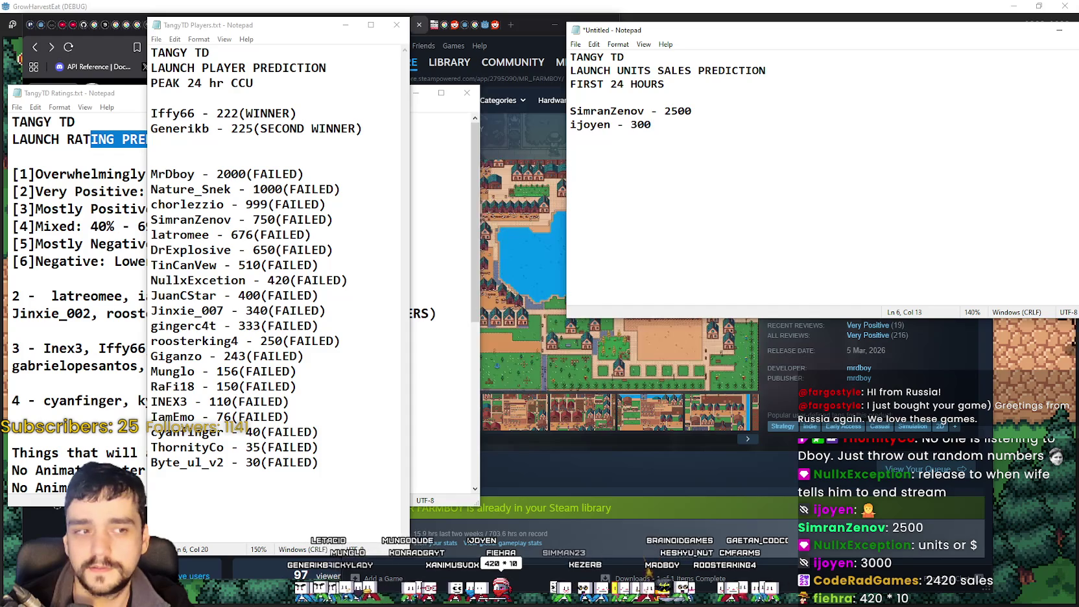
{"action": "type", "text": "0"}
{"action": "key", "text": "Return"}
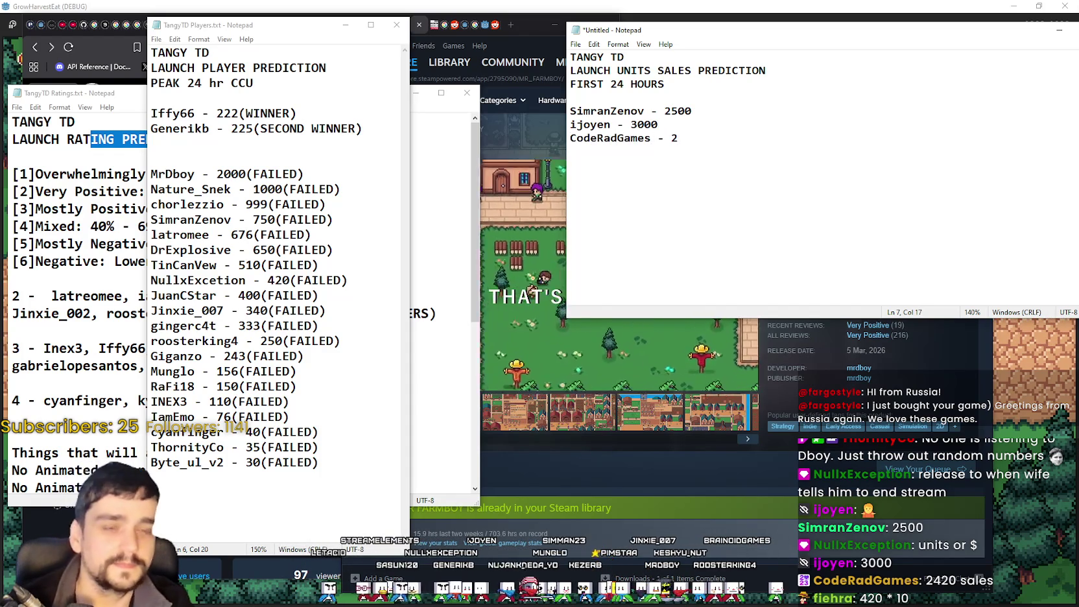
{"action": "type", "text": "420"}
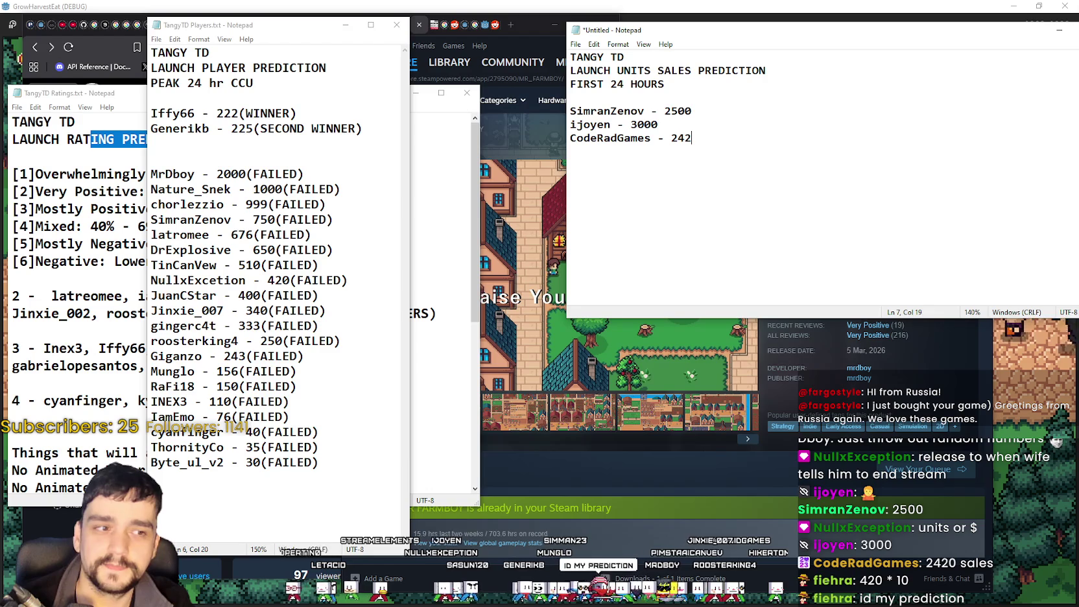
Move the 3000 prediction above 2500 and tidy blank lines so entries sort by value.
{"action": "key", "text": "shift+Home"}
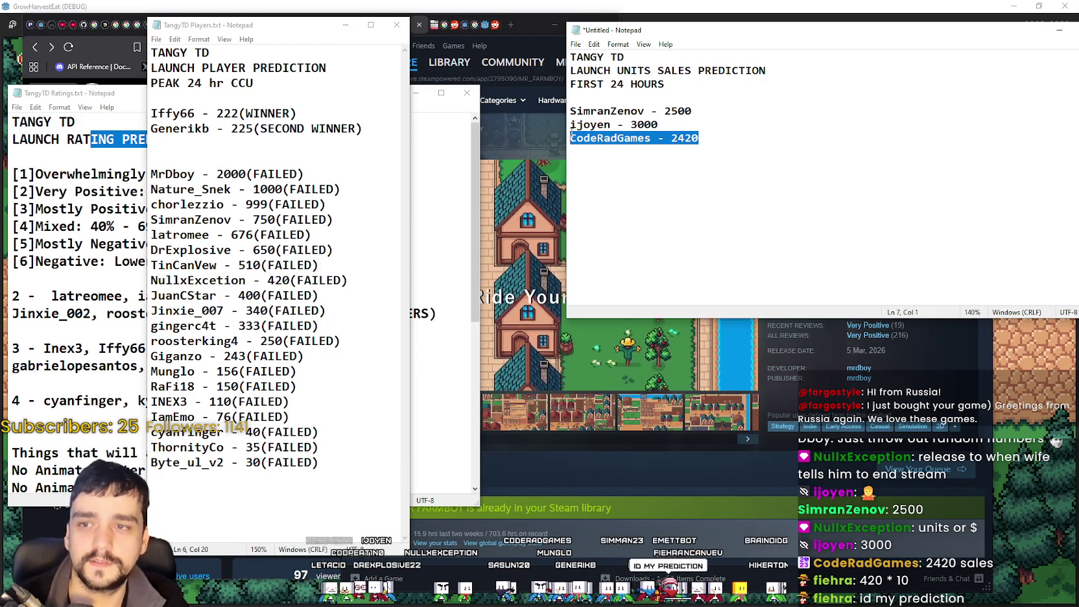
{"action": "left_click", "coordinate": [692, 121]}
{"action": "key", "text": "shift+Up"}
{"action": "key", "text": "shift+Down"}
{"action": "key", "text": "shift+Home"}
{"action": "key", "text": "BackSpace"}
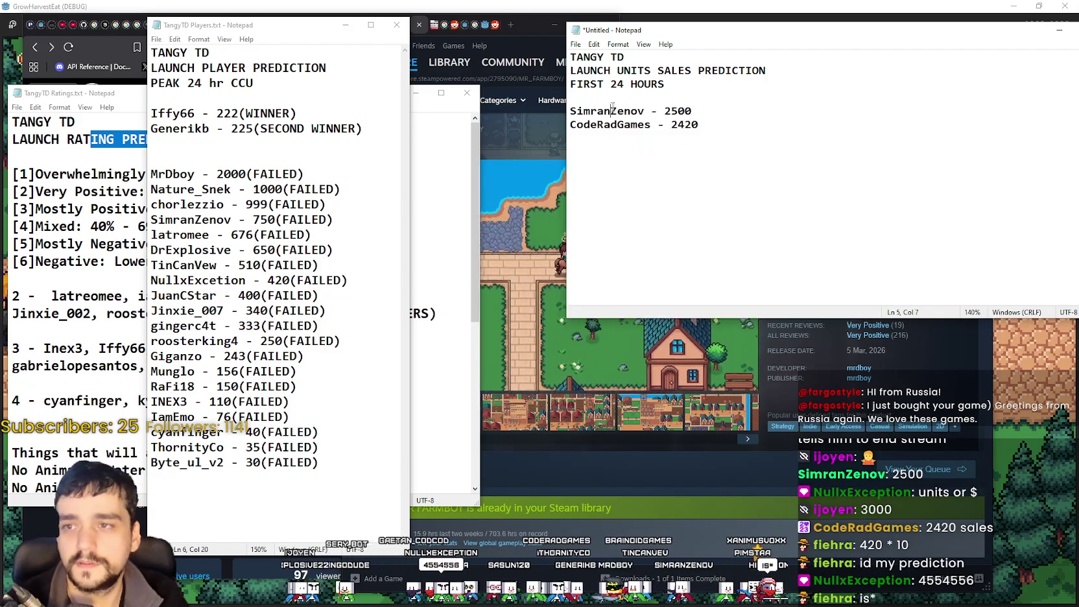
{"action": "key", "text": "BackSpace"}
{"action": "key", "text": "Home"}
{"action": "key", "text": "Return"}
{"action": "key", "text": "Up"}
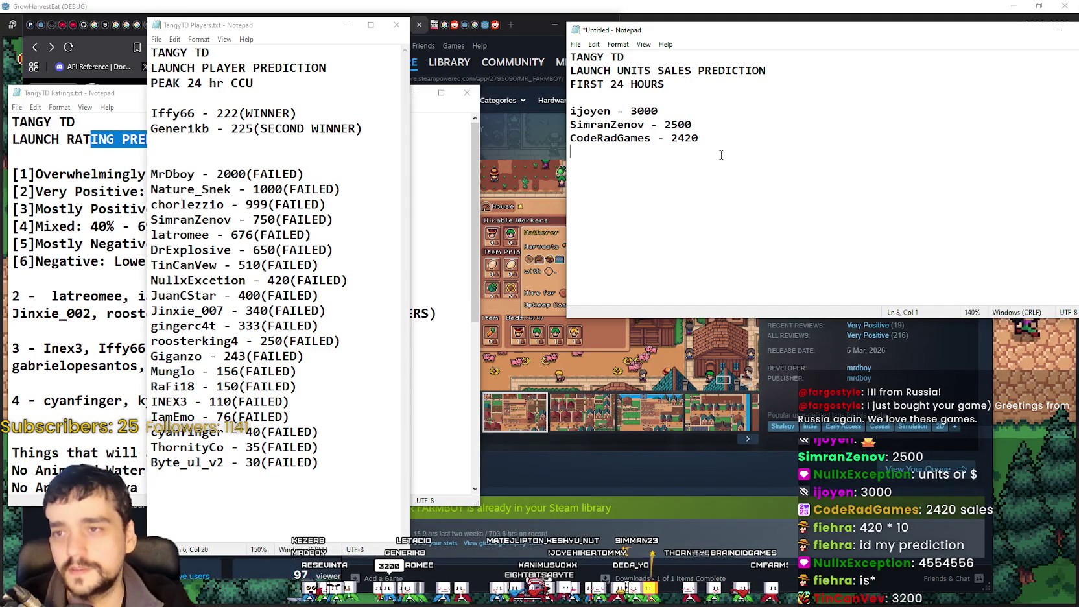
{"action": "left_click", "coordinate": [698, 95]}
{"action": "key", "text": "Return"}
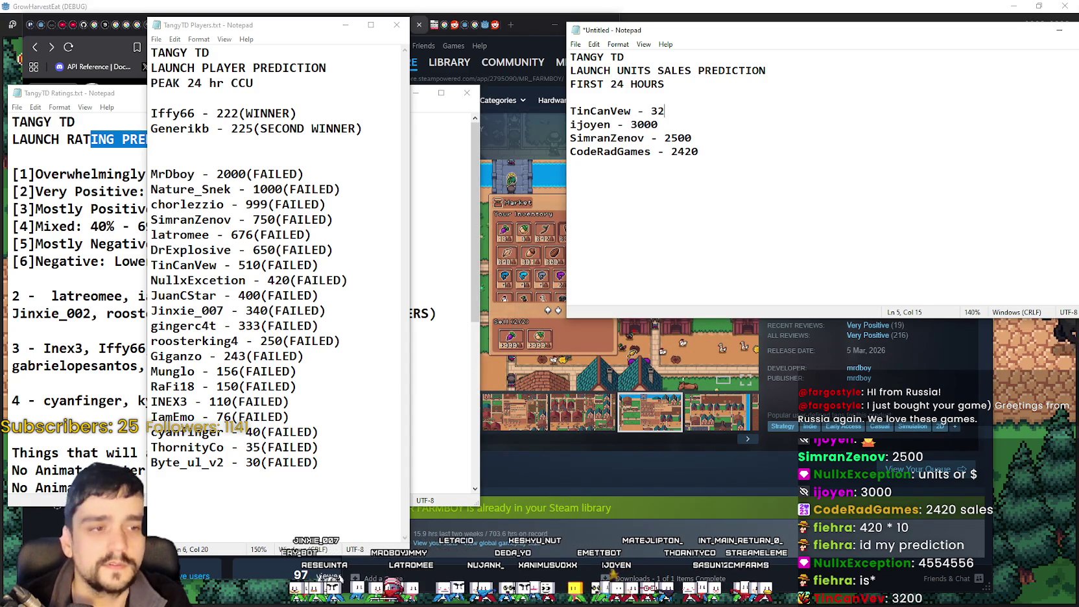
Finish the 3200 entry at the top and add a viewer's 69 guess at the list's end.
{"action": "type", "text": "00"}
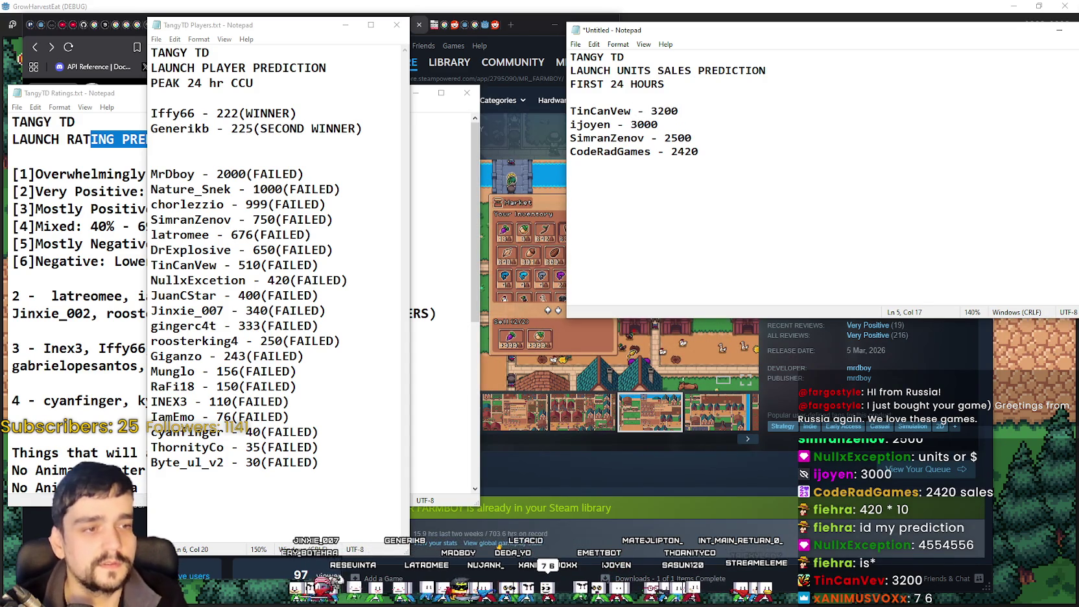
{"action": "key", "text": "Down"}
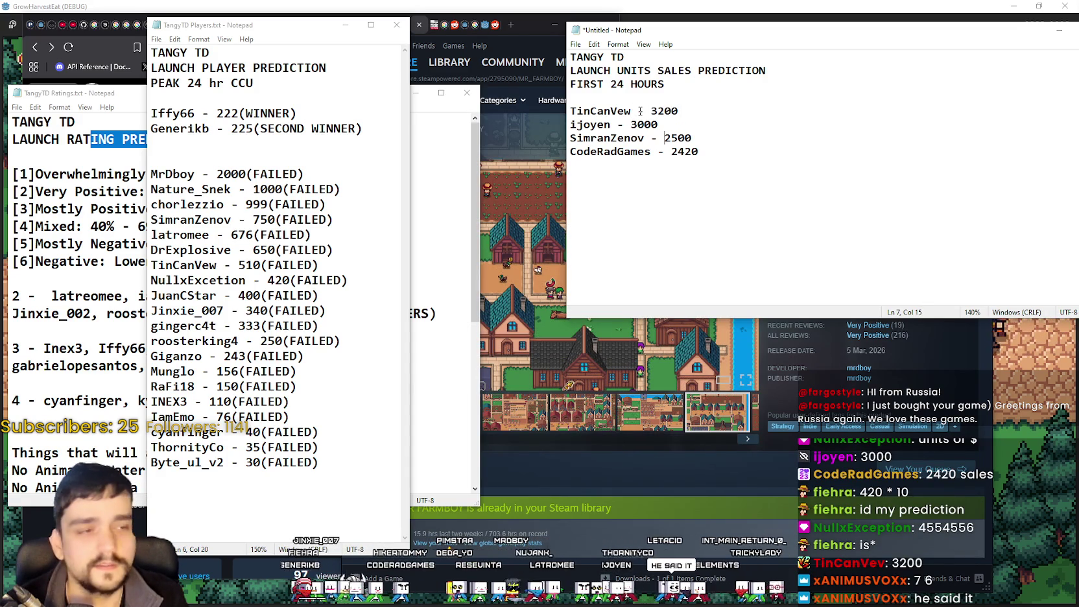
{"action": "key", "text": "Down"}
{"action": "key", "text": "Down"}
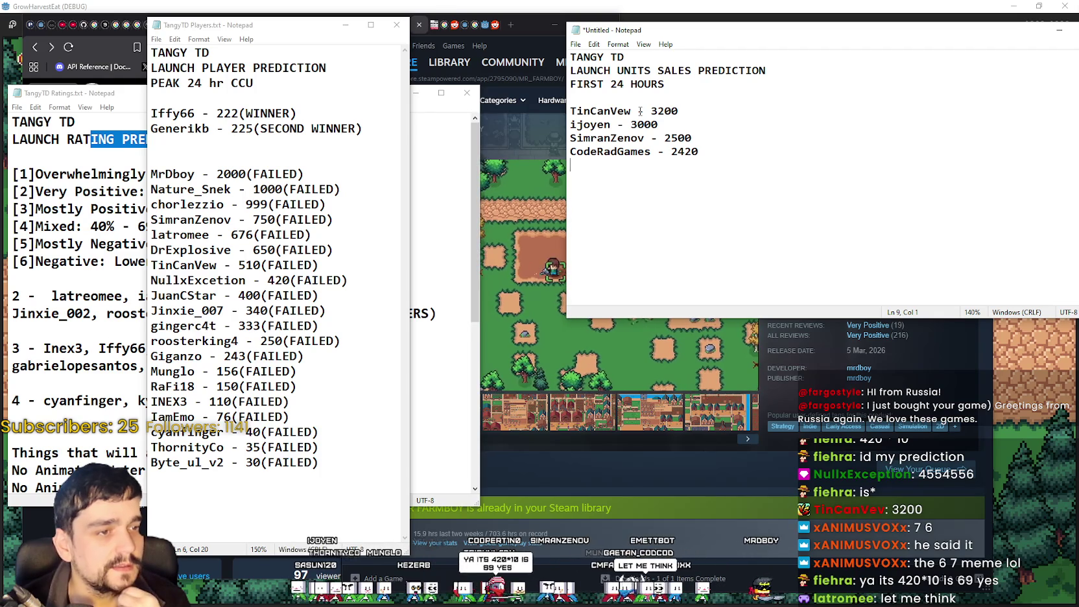
{"action": "type", "text": "fieh"}
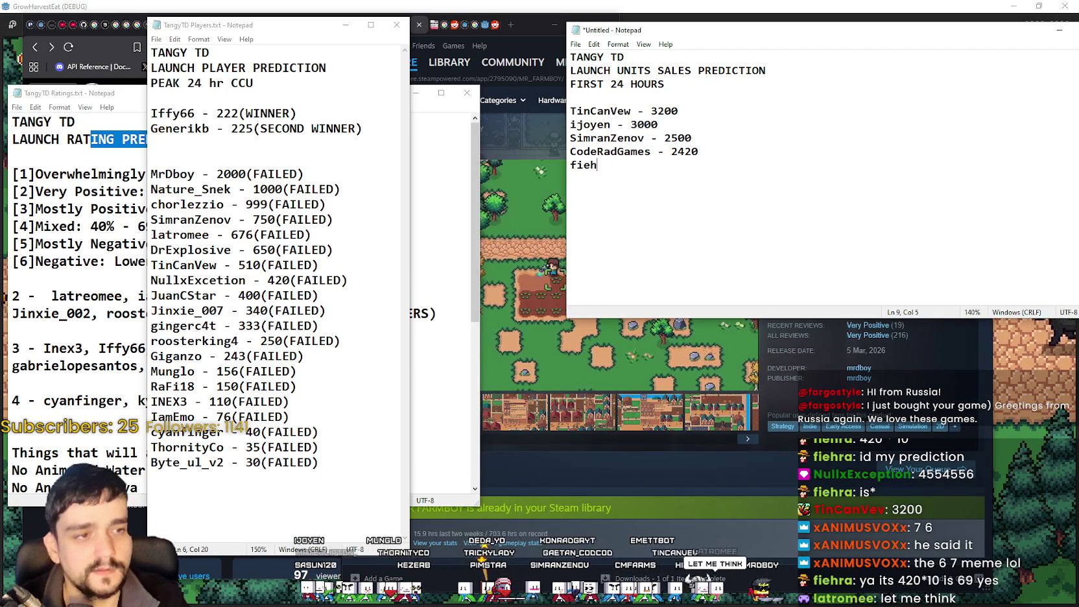
{"action": "type", "text": "ra - 69"}
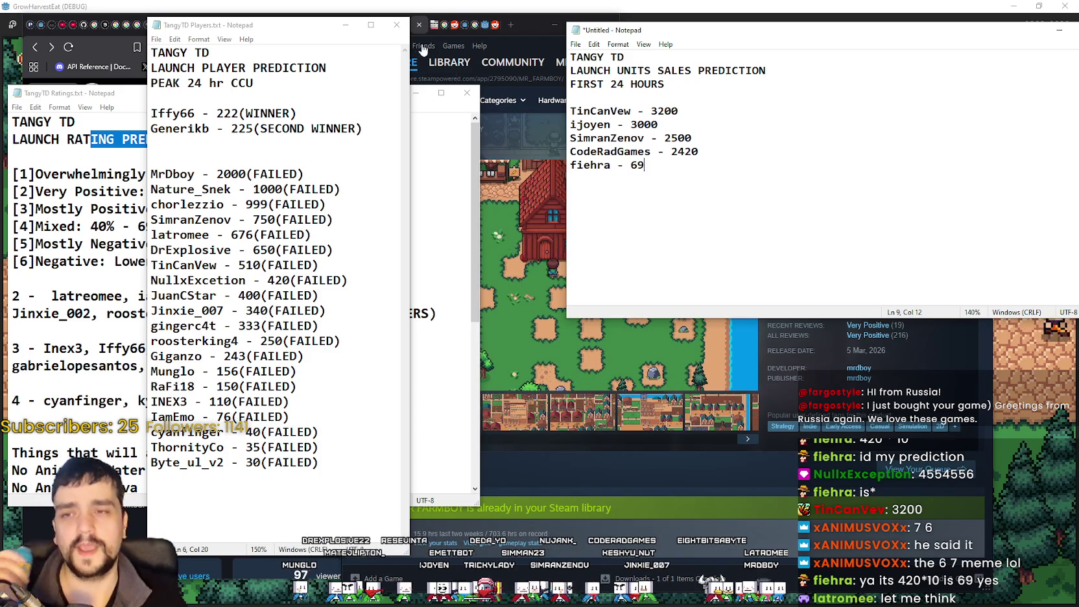
{"action": "left_click_drag", "start_coordinate": [610, 85], "coordinate": [617, 85]}
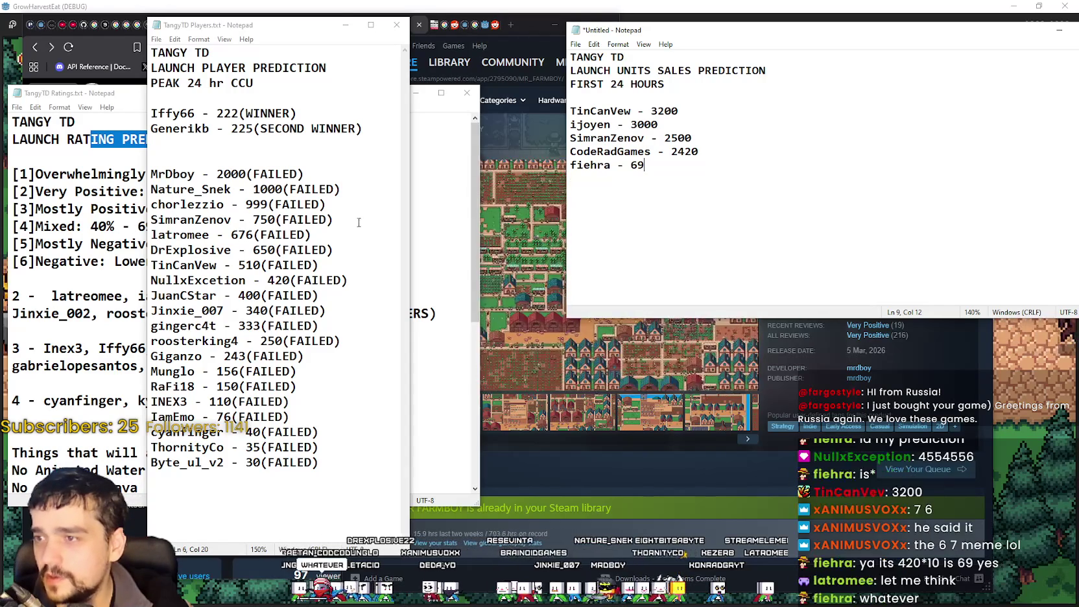
Insert a viewer's 2676 prediction on a new line below the 3000 entry.
{"action": "left_click_drag", "start_coordinate": [334, 220], "coordinate": [134, 226]}
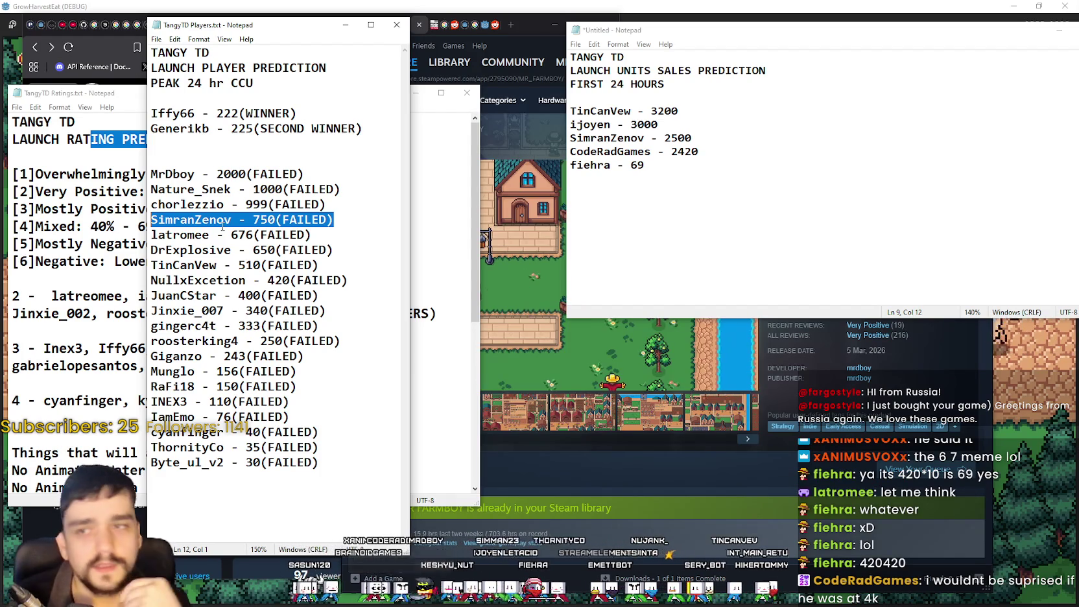
{"action": "left_click", "coordinate": [713, 166]}
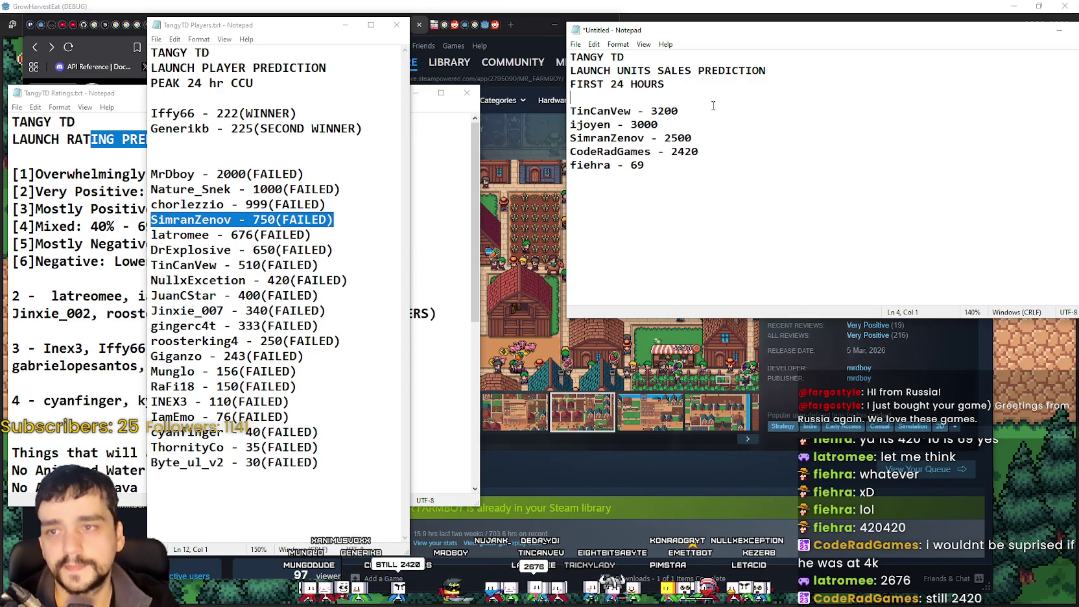
{"action": "key", "text": "Return"}
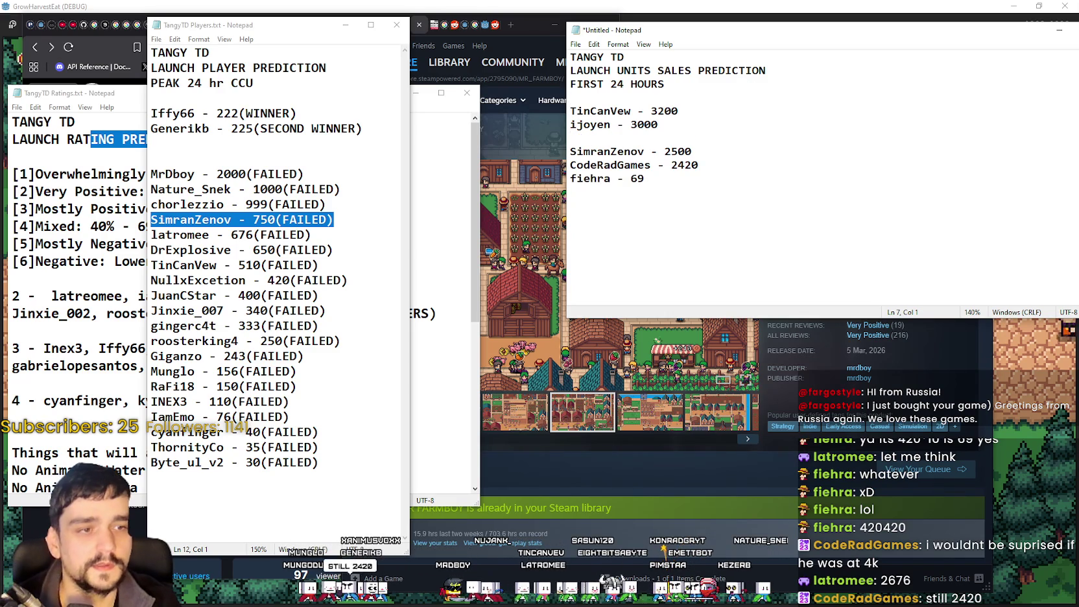
{"action": "type", "text": "tromee "}
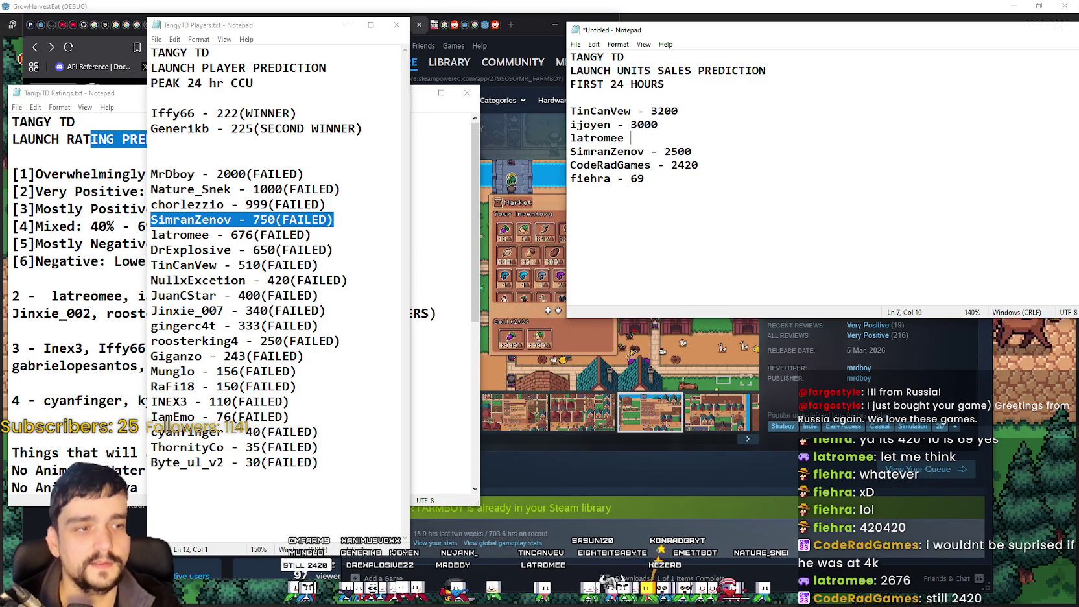
{"action": "type", "text": "- 26"}
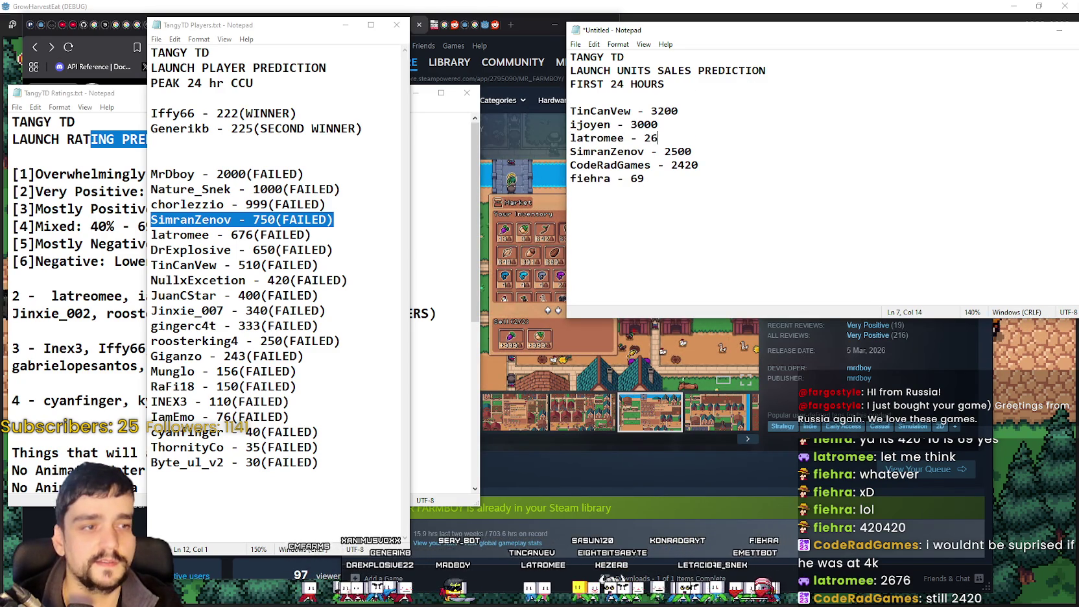
{"action": "type", "text": "76"}
{"action": "left_click", "coordinate": [659, 198]}
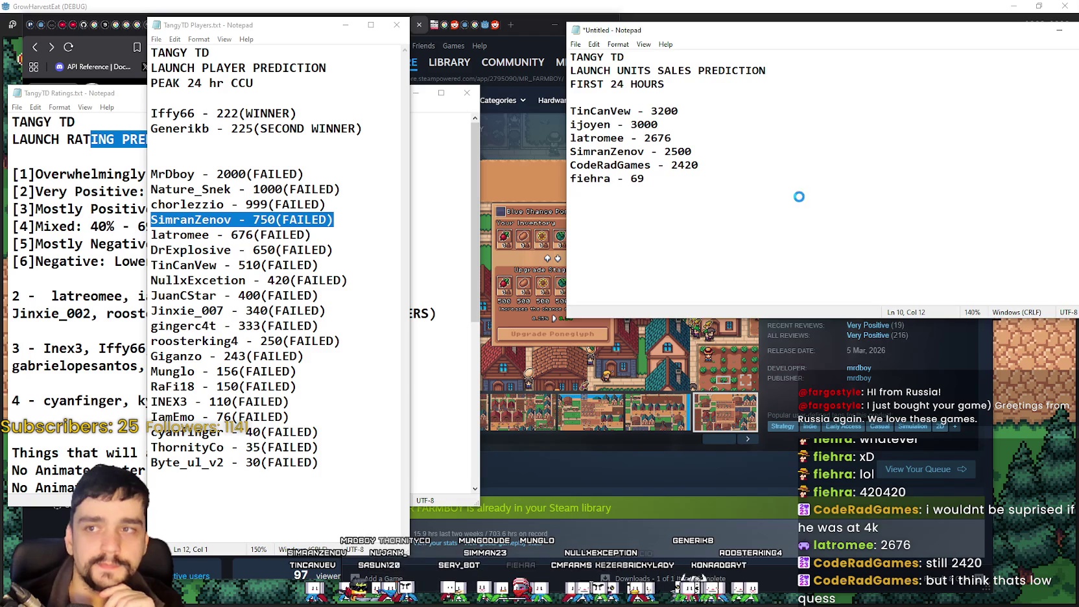
Save the sales list as TangySales.txt, then look over the prediction lines.
{"action": "key", "text": "ctrl+s"}
{"action": "key", "text": "Left"}
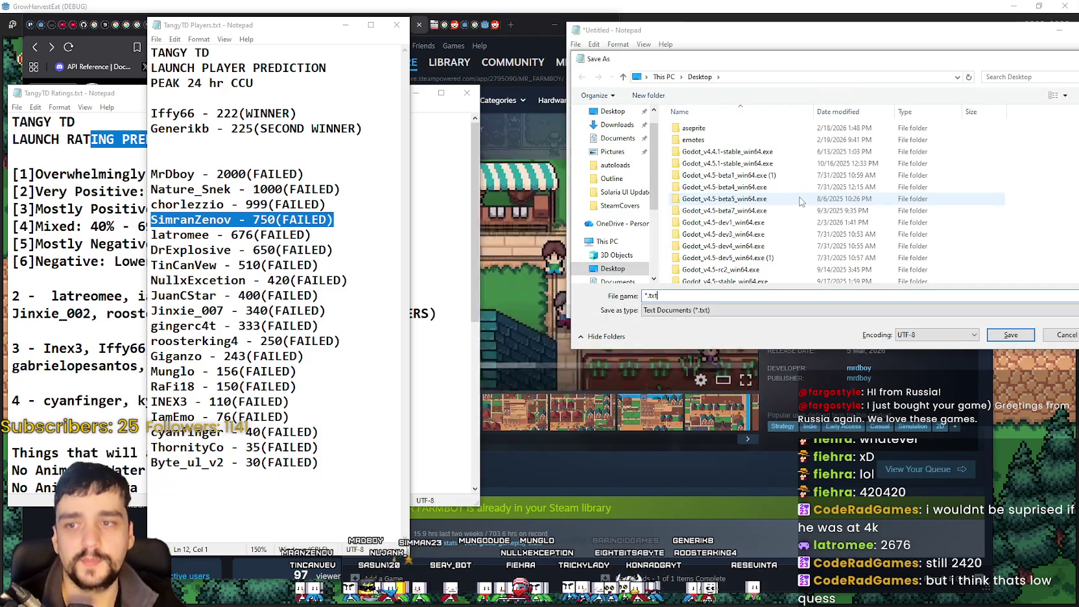
{"action": "key", "text": "BackSpace"}
{"action": "type", "text": "TangySales"}
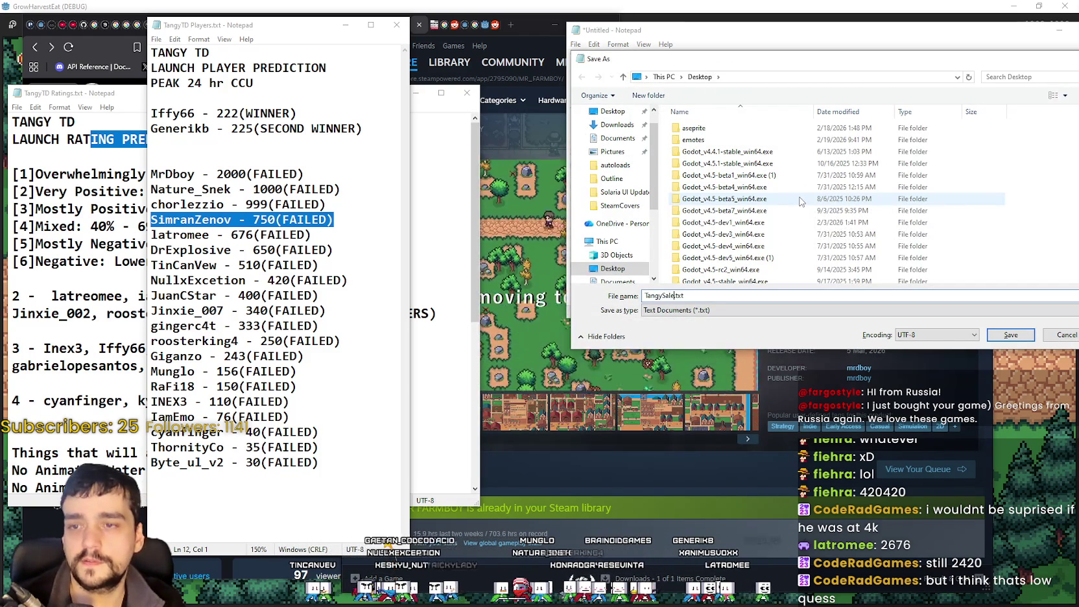
{"action": "key", "text": "Return"}
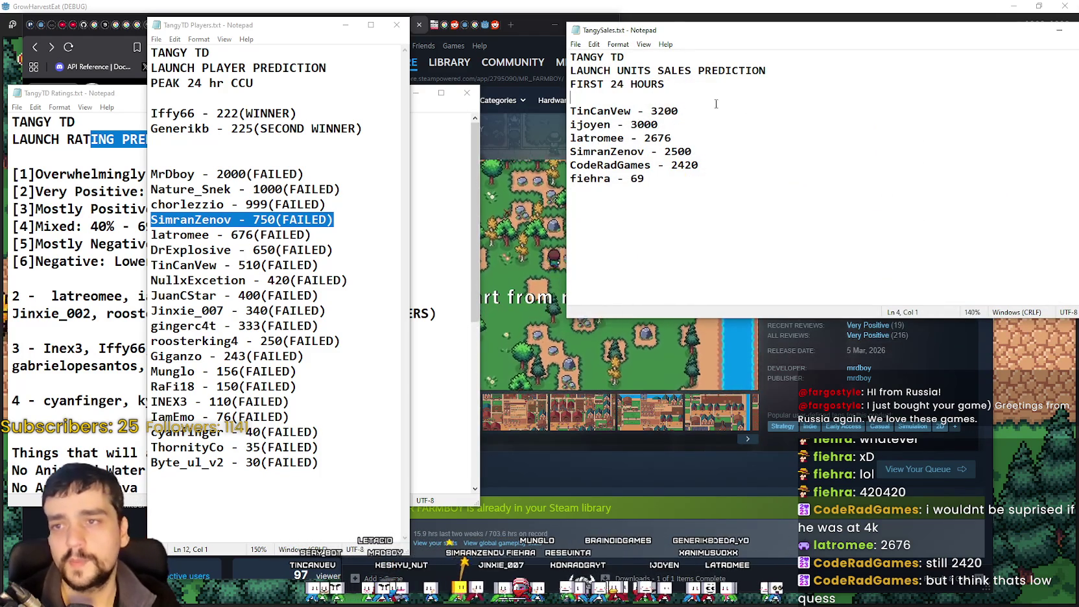
{"action": "left_click", "coordinate": [708, 107]}
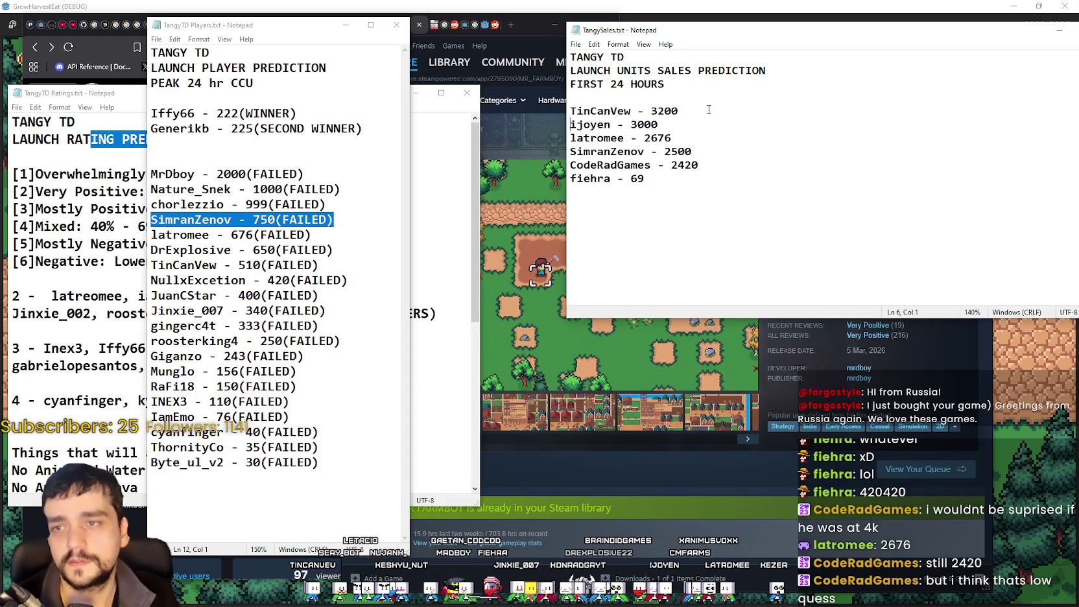
{"action": "key", "text": "Up"}
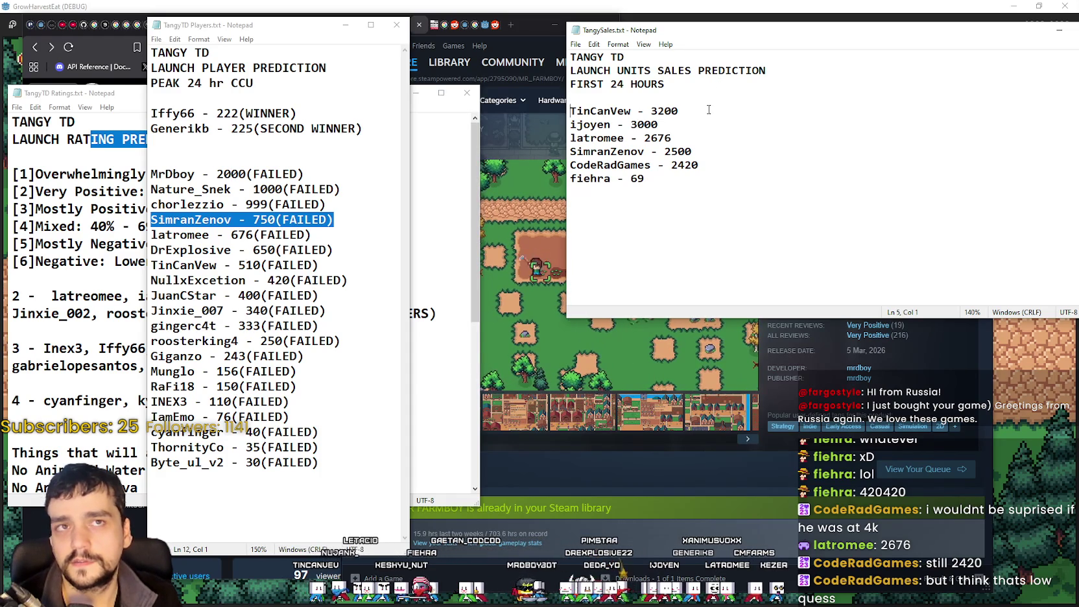
{"action": "key", "text": "Down"}
{"action": "key", "text": "Down"}
{"action": "key", "text": "Down"}
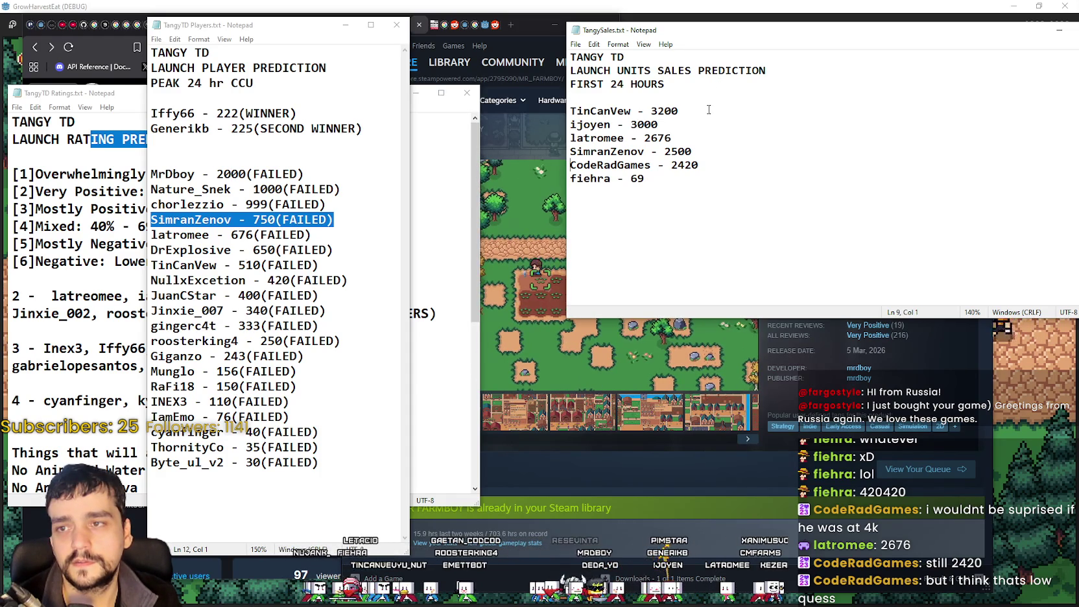
{"action": "key", "text": "Up"}
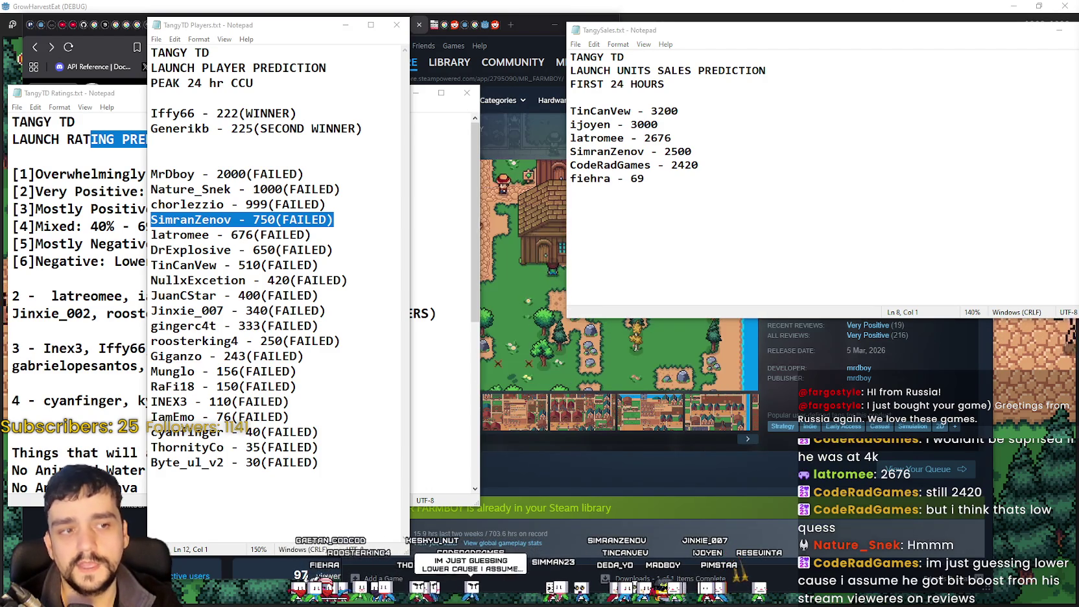
Start a 2000 entry after the 2420 line, then switch to the SteamDB charts window.
{"action": "left_click", "coordinate": [678, 102]}
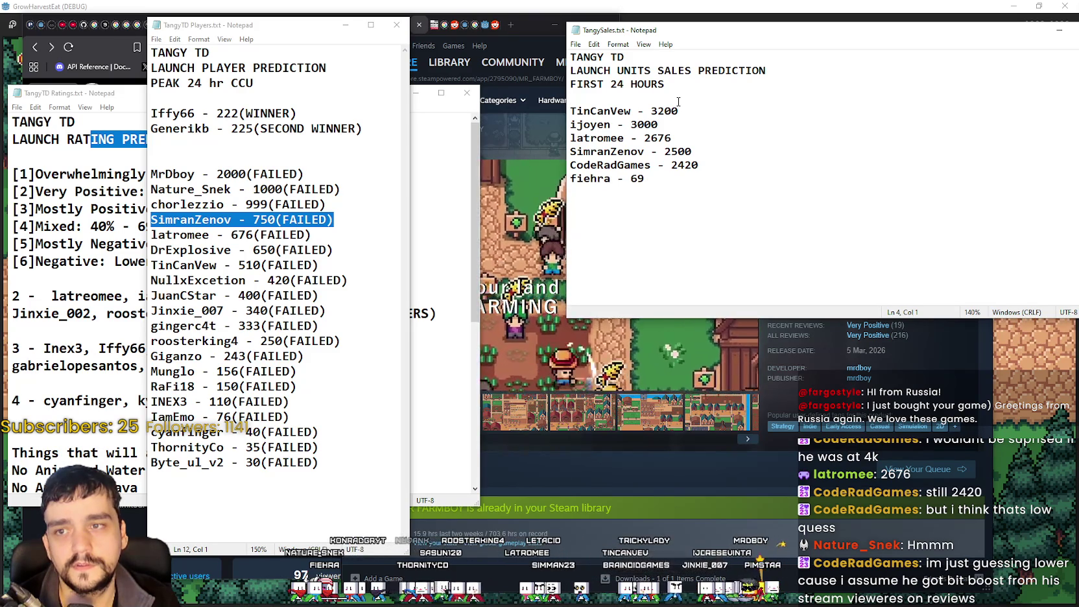
{"action": "left_click", "coordinate": [707, 165]}
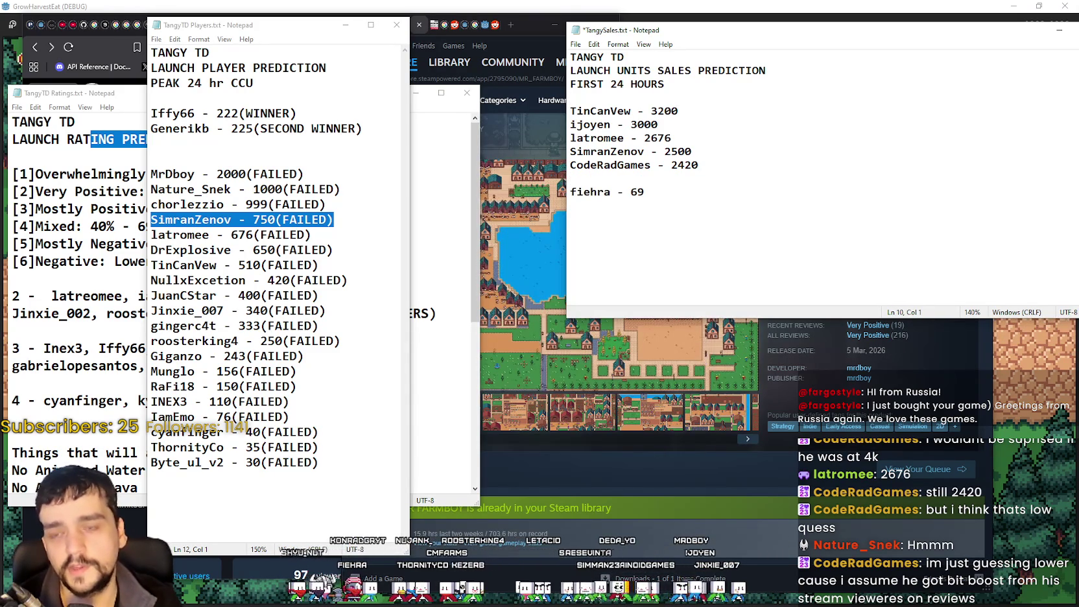
{"action": "type", "text": "MR "}
{"action": "type", "text": " FAI"}
{"action": "key", "text": "BackSpace"}
{"action": "key", "text": "BackSpace"}
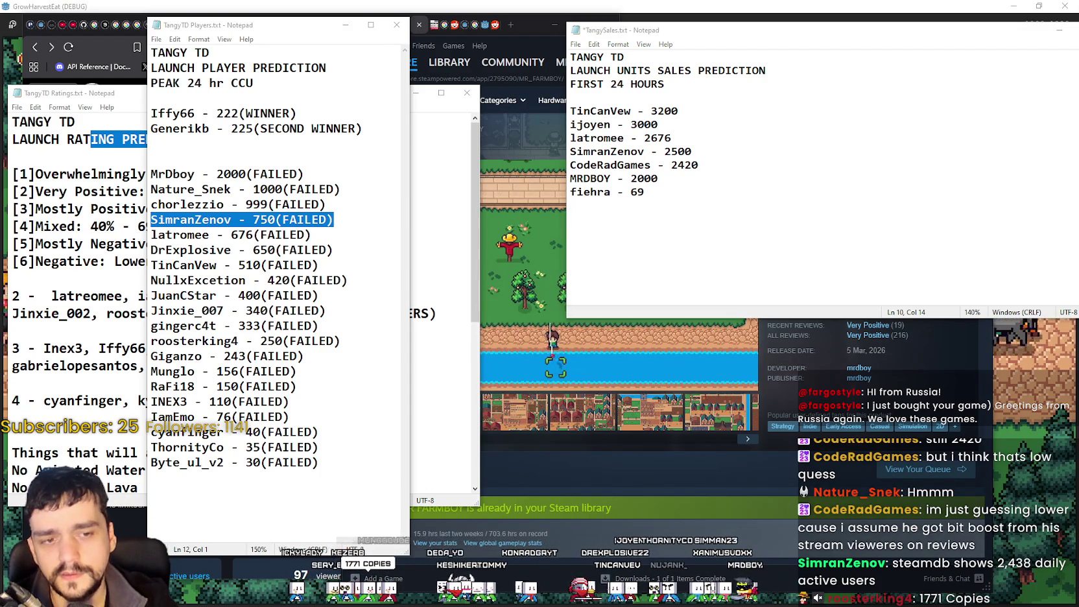
{"action": "key", "text": "alt+Tab"}
{"action": "scroll", "coordinate": [314, 300], "scroll_direction": "up", "scroll_amount": 3}
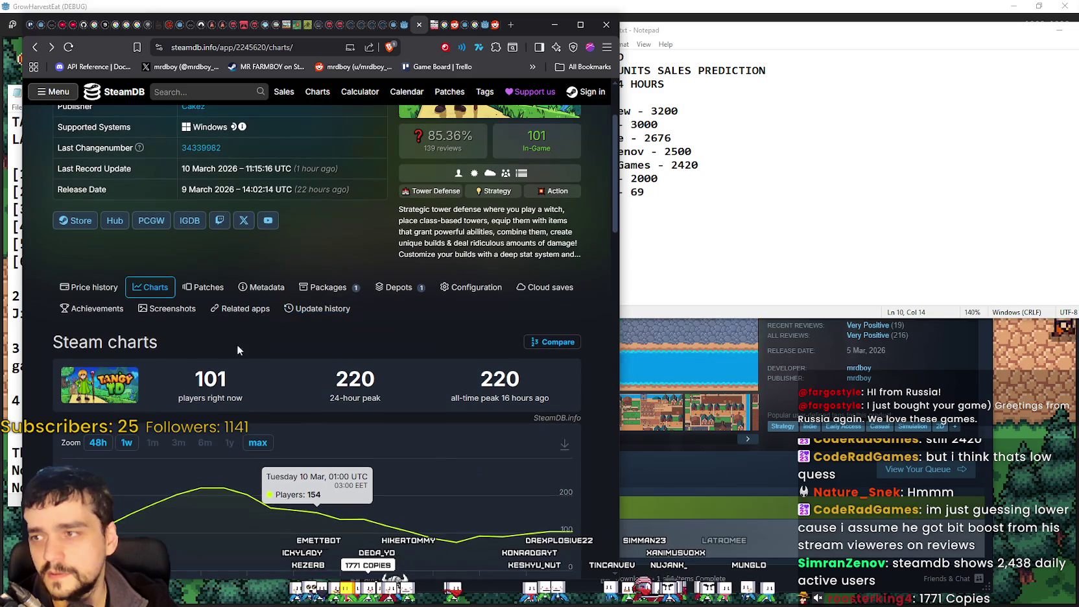
Open the game comparison charts, then return to the Tangy TD charts page.
{"action": "scroll", "coordinate": [283, 332], "scroll_direction": "down", "scroll_amount": 1}
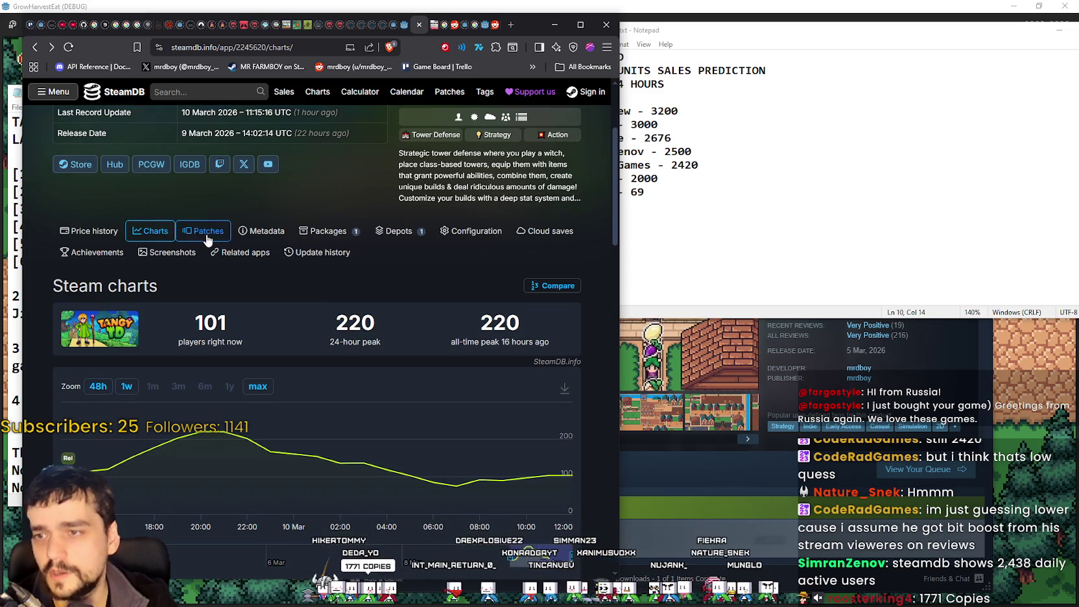
{"action": "left_click", "coordinate": [537, 286]}
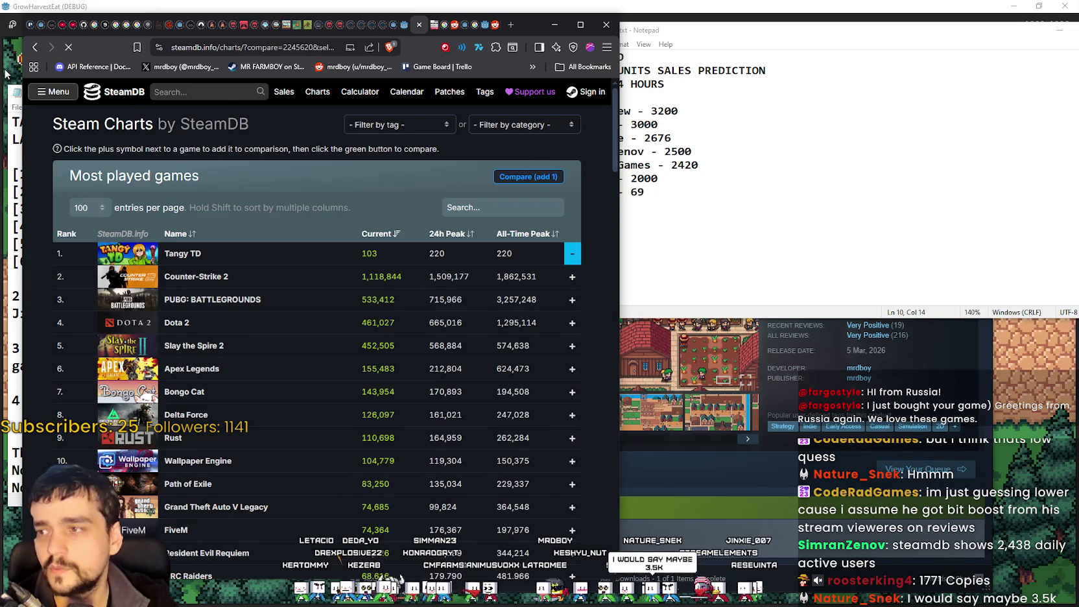
{"action": "left_click", "coordinate": [33, 47]}
{"action": "scroll", "coordinate": [324, 366], "scroll_direction": "up", "scroll_amount": 1}
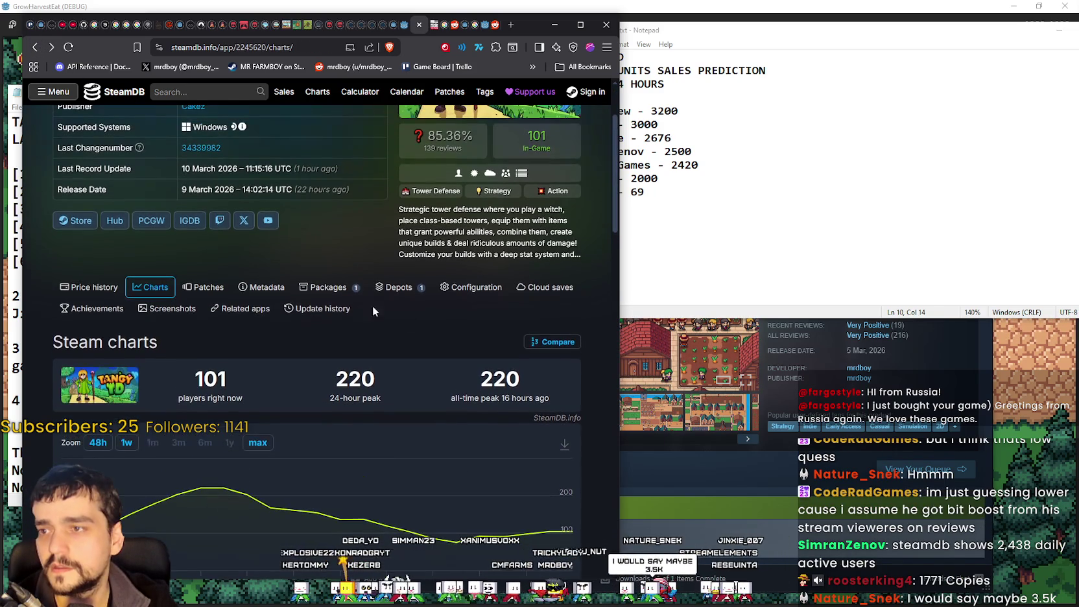
{"action": "scroll", "coordinate": [132, 351], "scroll_direction": "up", "scroll_amount": 1}
{"action": "scroll", "coordinate": [134, 191], "scroll_direction": "up", "scroll_amount": 1}
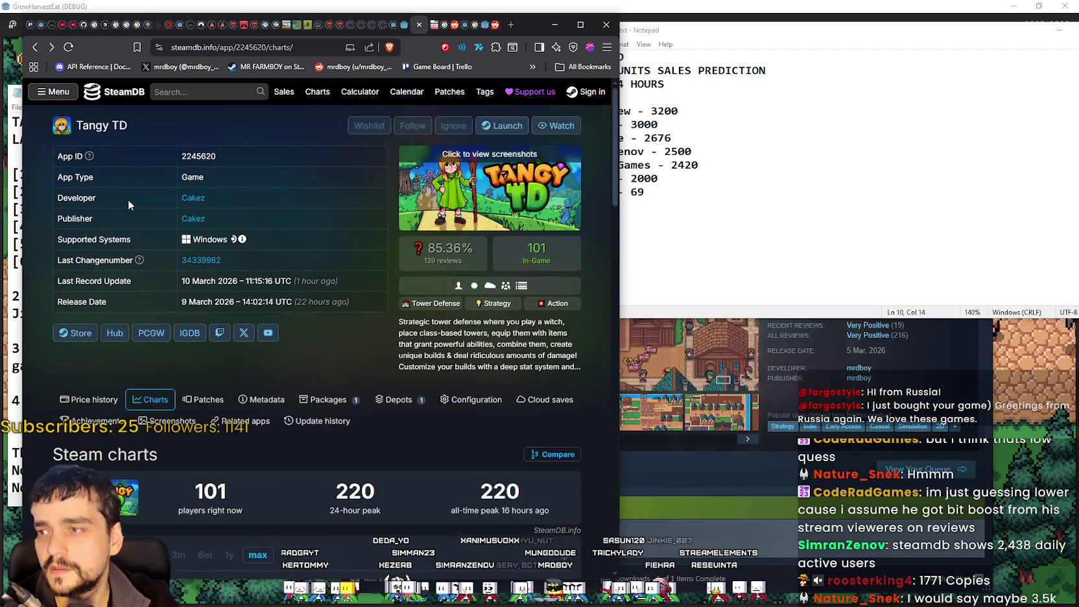
Scroll through the Tangy TD store data and history sections.
{"action": "scroll", "coordinate": [485, 413], "scroll_direction": "down", "scroll_amount": 2}
{"action": "scroll", "coordinate": [486, 421], "scroll_direction": "down", "scroll_amount": 4}
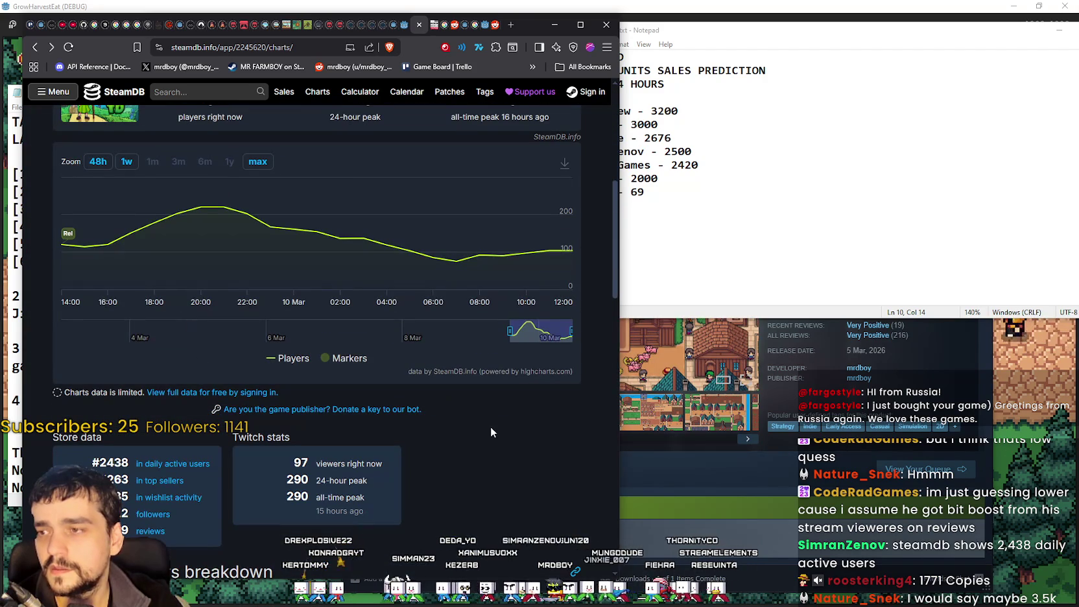
{"action": "scroll", "coordinate": [466, 417], "scroll_direction": "down", "scroll_amount": 1}
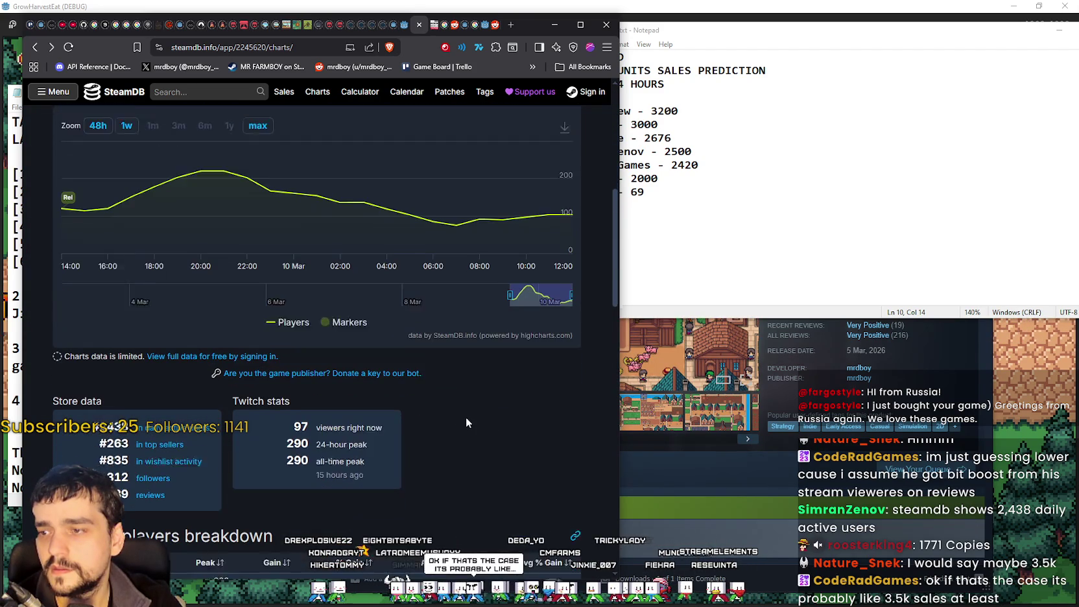
{"action": "scroll", "coordinate": [468, 407], "scroll_direction": "down", "scroll_amount": 1}
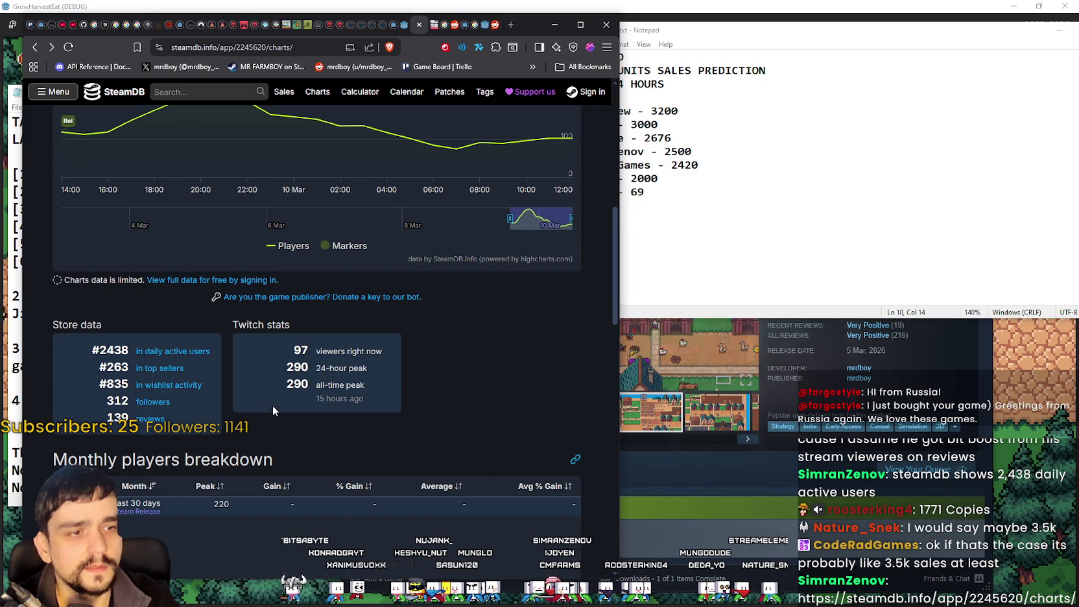
{"action": "scroll", "coordinate": [324, 312], "scroll_direction": "down", "scroll_amount": 2}
{"action": "scroll", "coordinate": [467, 302], "scroll_direction": "down", "scroll_amount": 3}
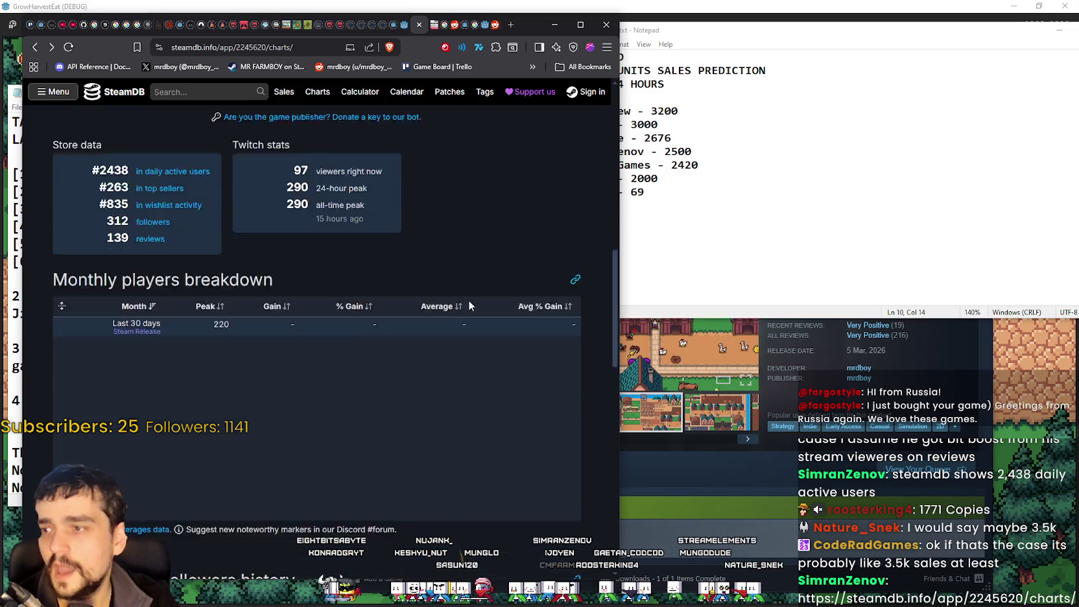
{"action": "scroll", "coordinate": [453, 494], "scroll_direction": "down", "scroll_amount": 2}
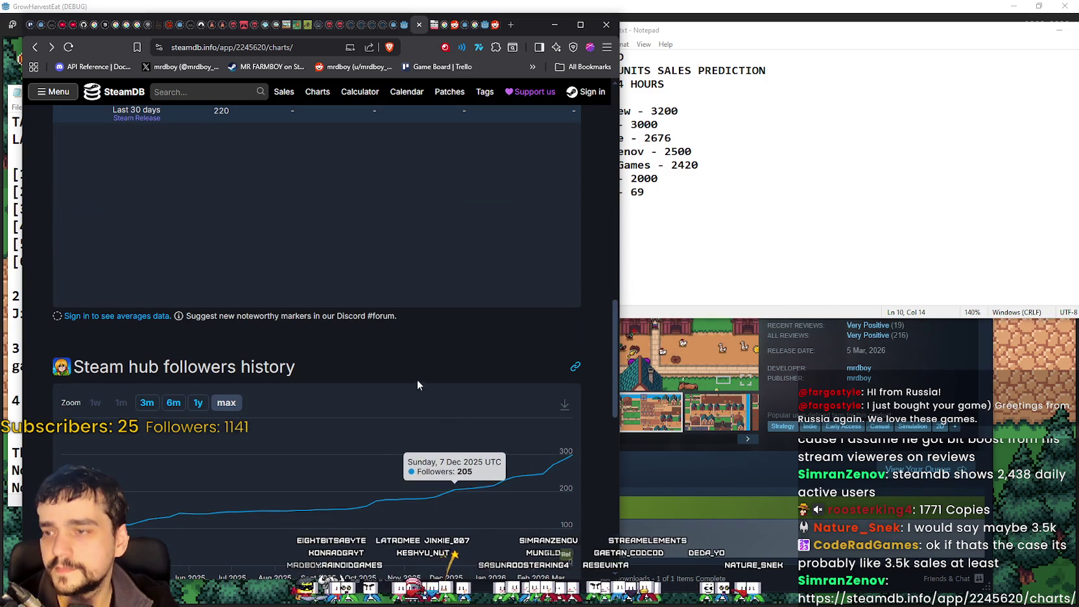
{"action": "scroll", "coordinate": [425, 365], "scroll_direction": "down", "scroll_amount": 1}
{"action": "scroll", "coordinate": [456, 469], "scroll_direction": "down", "scroll_amount": 4}
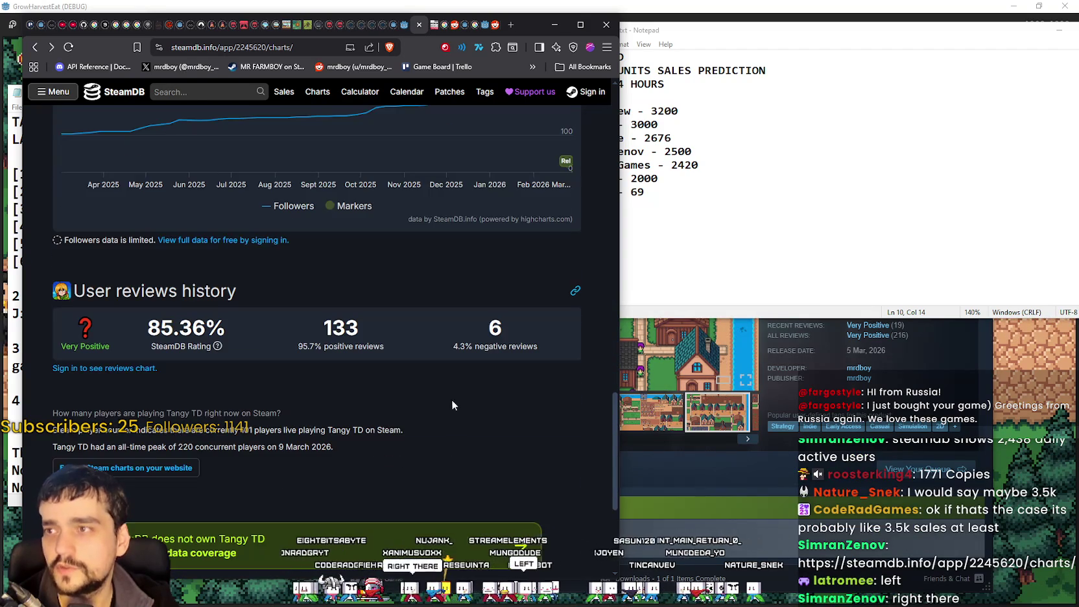
{"action": "scroll", "coordinate": [434, 470], "scroll_direction": "up", "scroll_amount": 14}
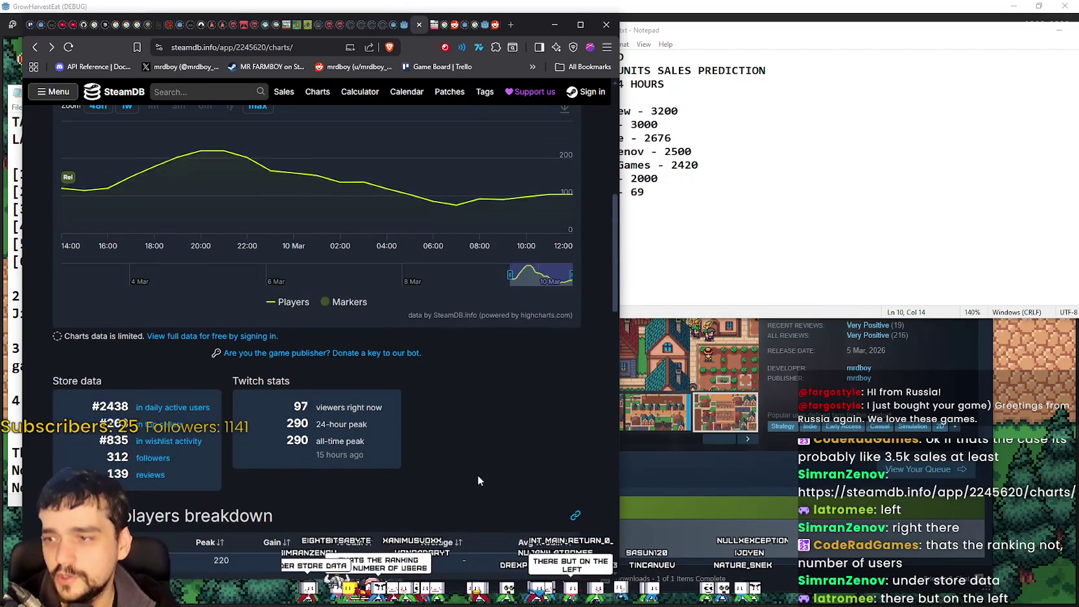
{"action": "scroll", "coordinate": [478, 477], "scroll_direction": "down", "scroll_amount": 2}
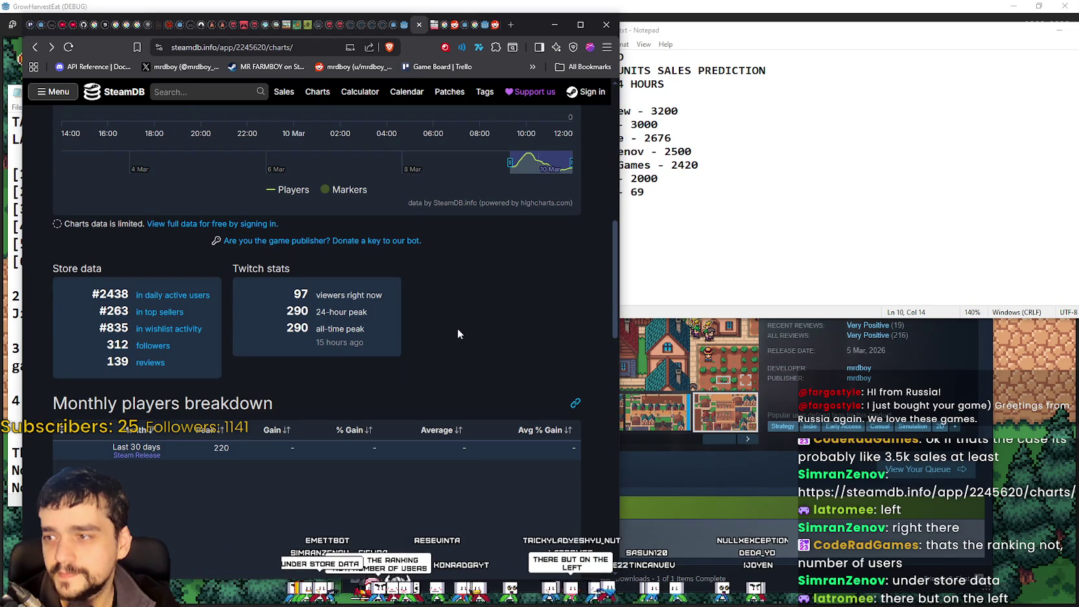
{"action": "scroll", "coordinate": [457, 328], "scroll_direction": "up", "scroll_amount": 3}
{"action": "scroll", "coordinate": [502, 455], "scroll_direction": "up", "scroll_amount": 5}
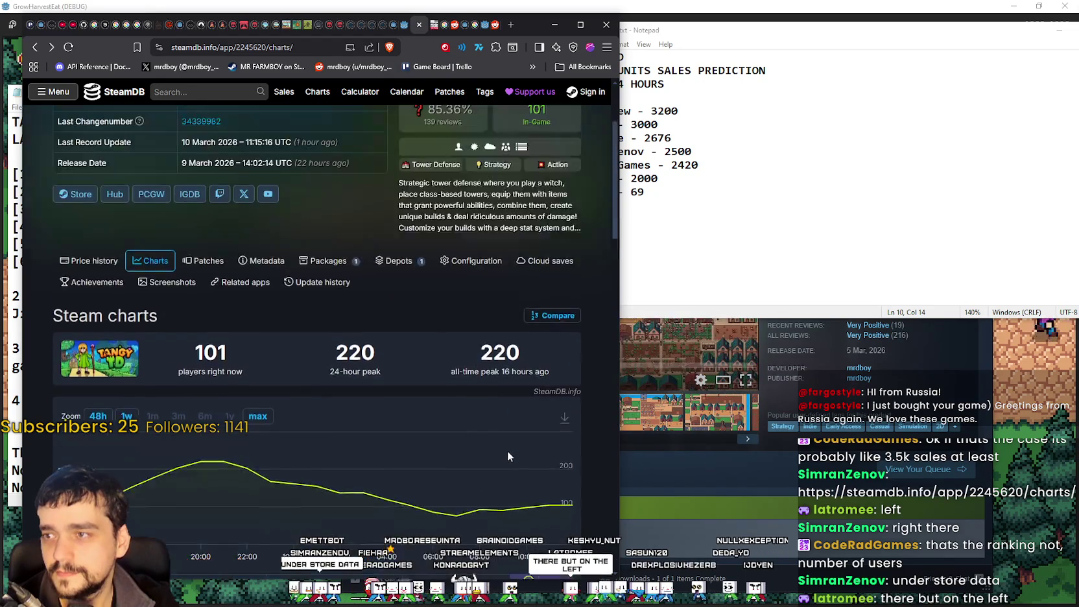
{"action": "scroll", "coordinate": [175, 364], "scroll_direction": "down", "scroll_amount": 3}
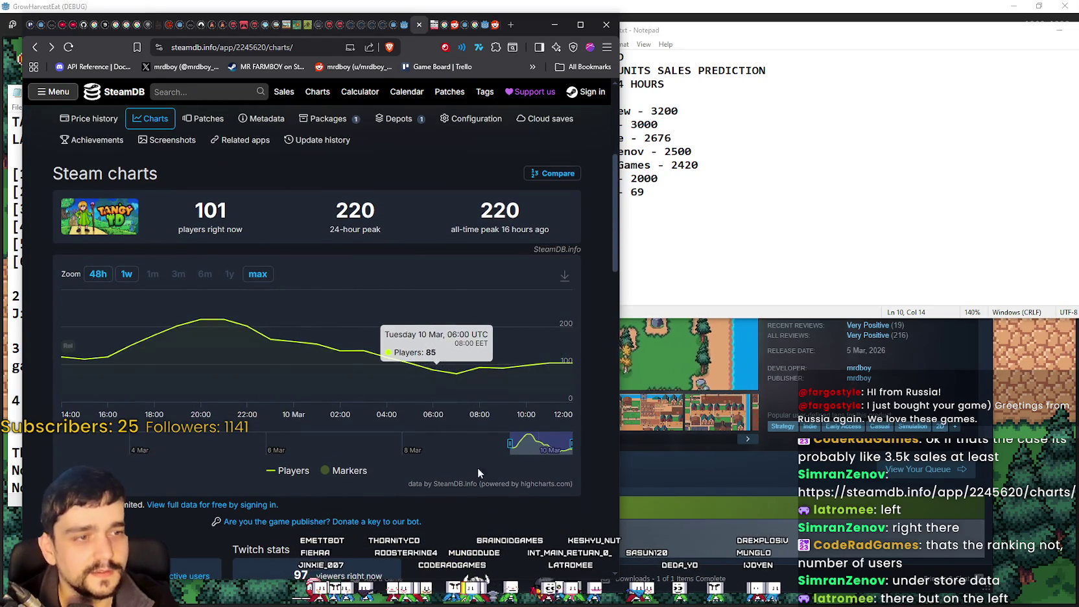
{"action": "scroll", "coordinate": [477, 469], "scroll_direction": "down", "scroll_amount": 4}
{"action": "scroll", "coordinate": [480, 422], "scroll_direction": "down", "scroll_amount": 1}
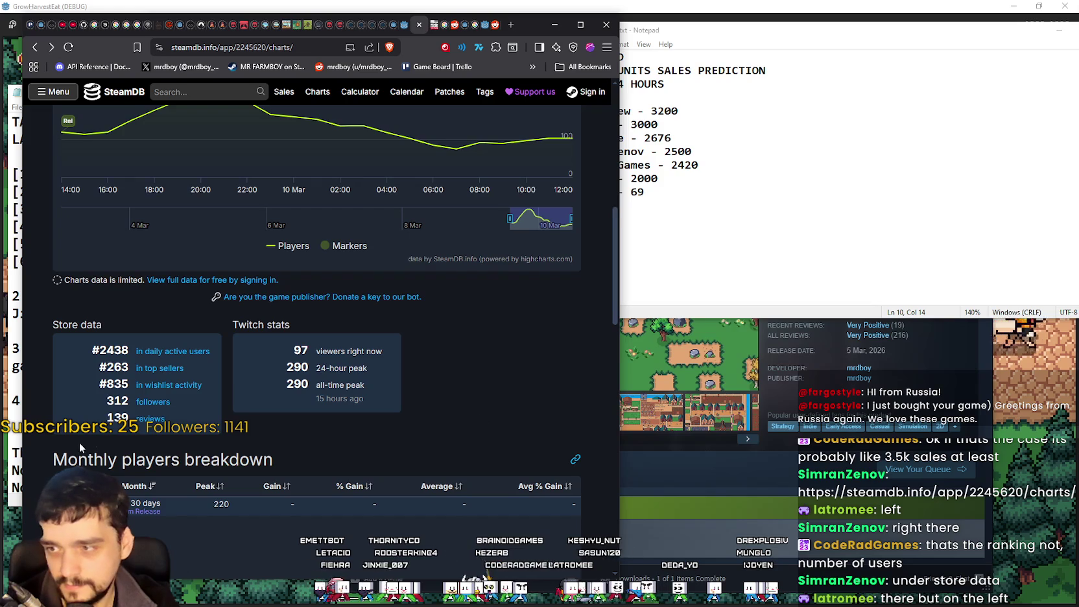
Select and clear some page text, then bring the TangySales.txt list forward.
{"action": "left_click_drag", "start_coordinate": [54, 404], "coordinate": [267, 403]}
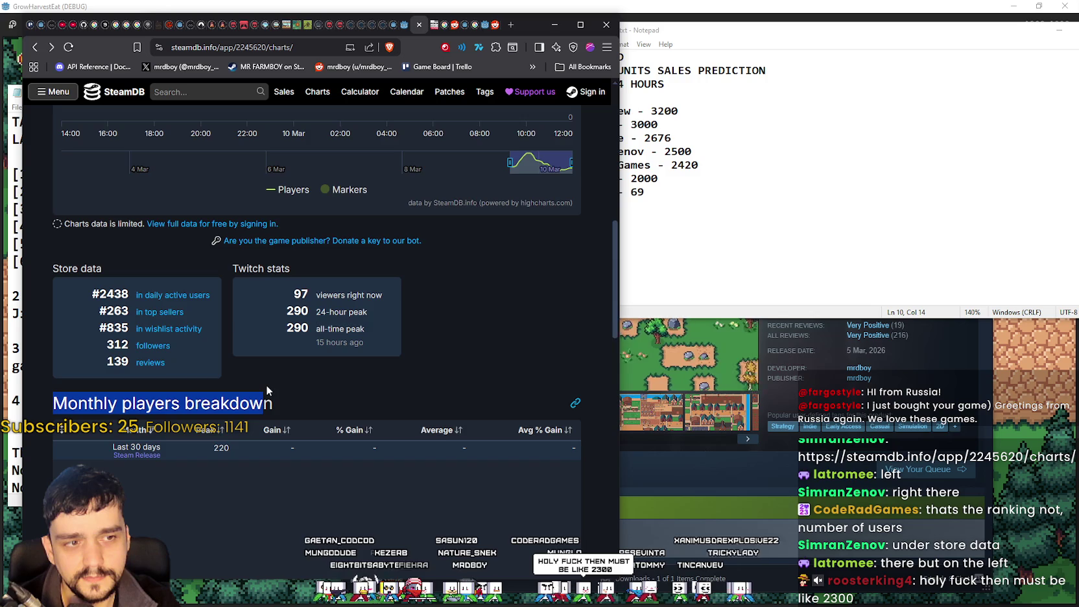
{"action": "scroll", "coordinate": [266, 389], "scroll_direction": "down", "scroll_amount": 2}
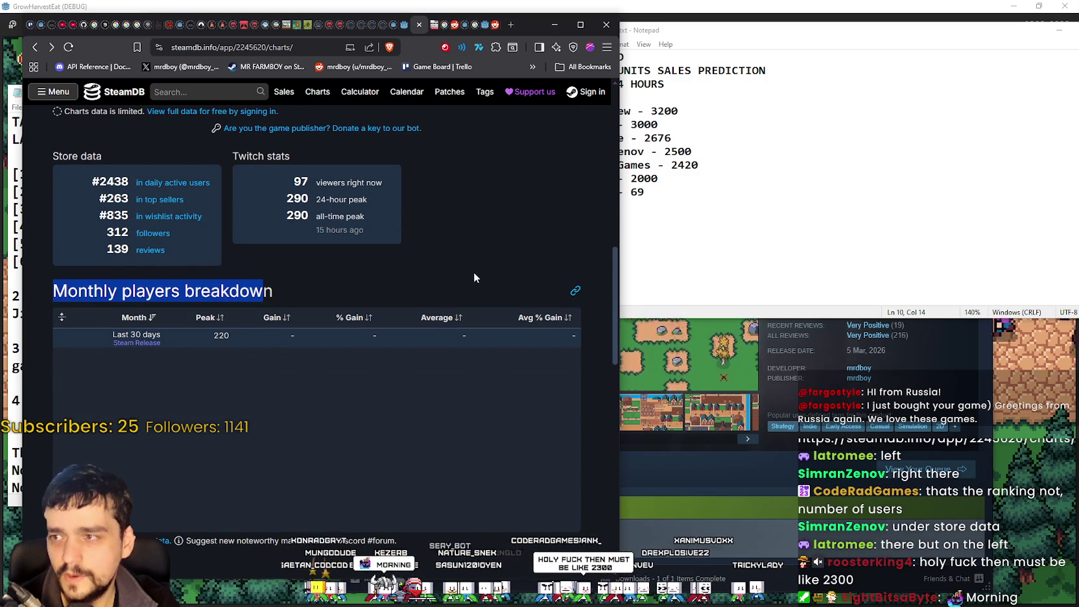
{"action": "left_click", "coordinate": [474, 273]}
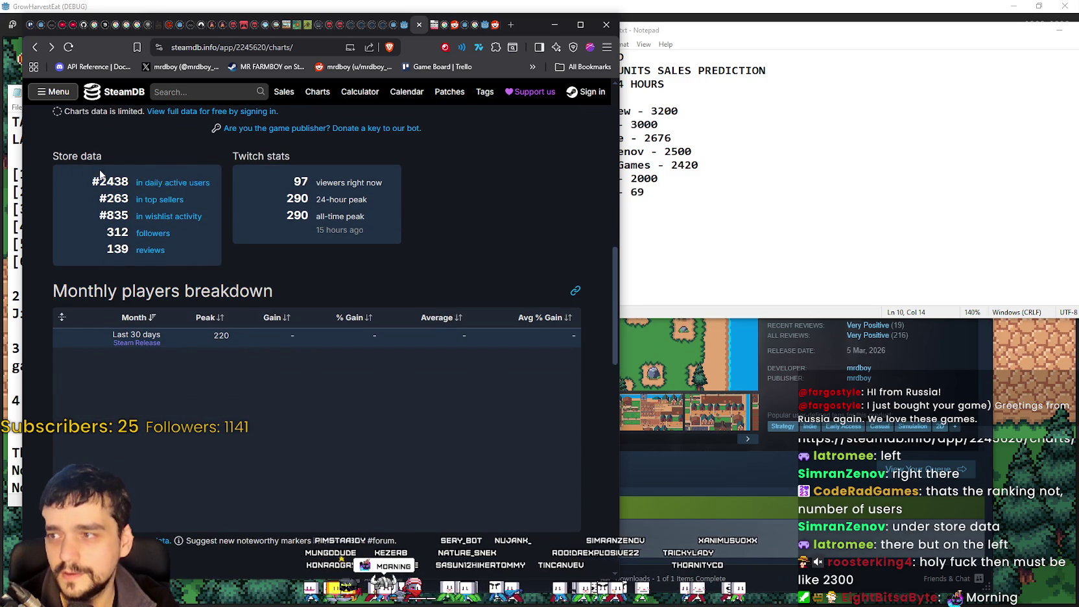
{"action": "scroll", "coordinate": [347, 322], "scroll_direction": "up", "scroll_amount": 4}
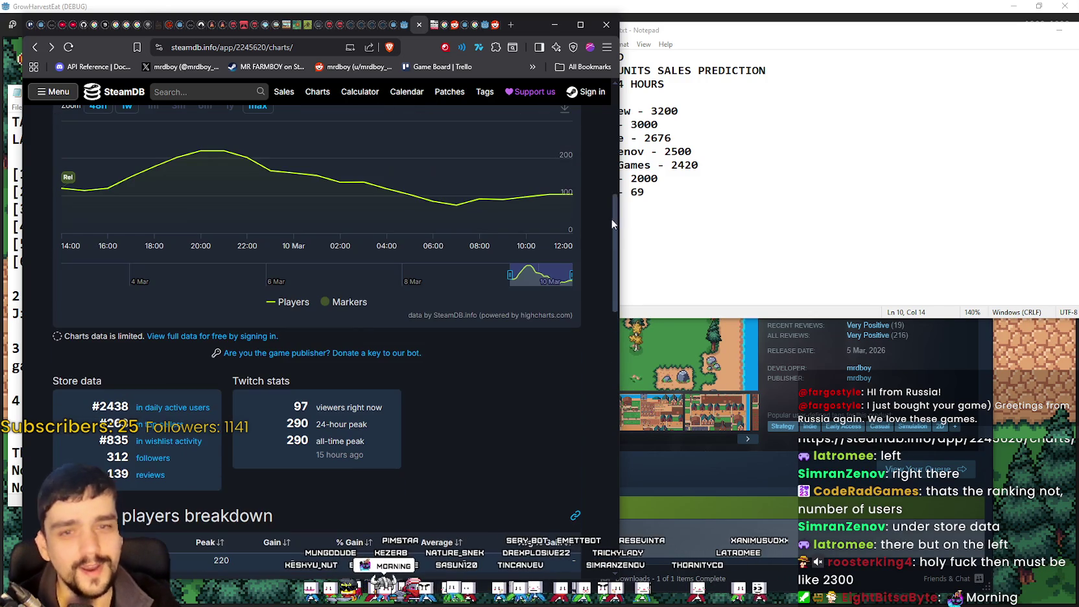
{"action": "left_click", "coordinate": [754, 208]}
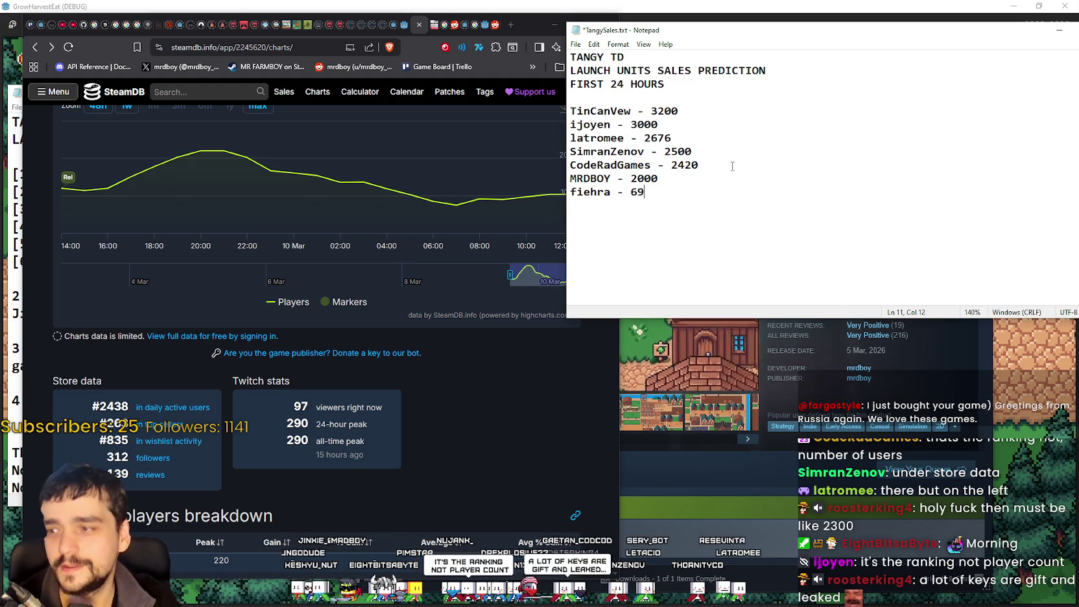
Move the viewer's 2000 guess to the top as 5000, then open the daily-active-users ranking.
{"action": "left_click", "coordinate": [701, 96]}
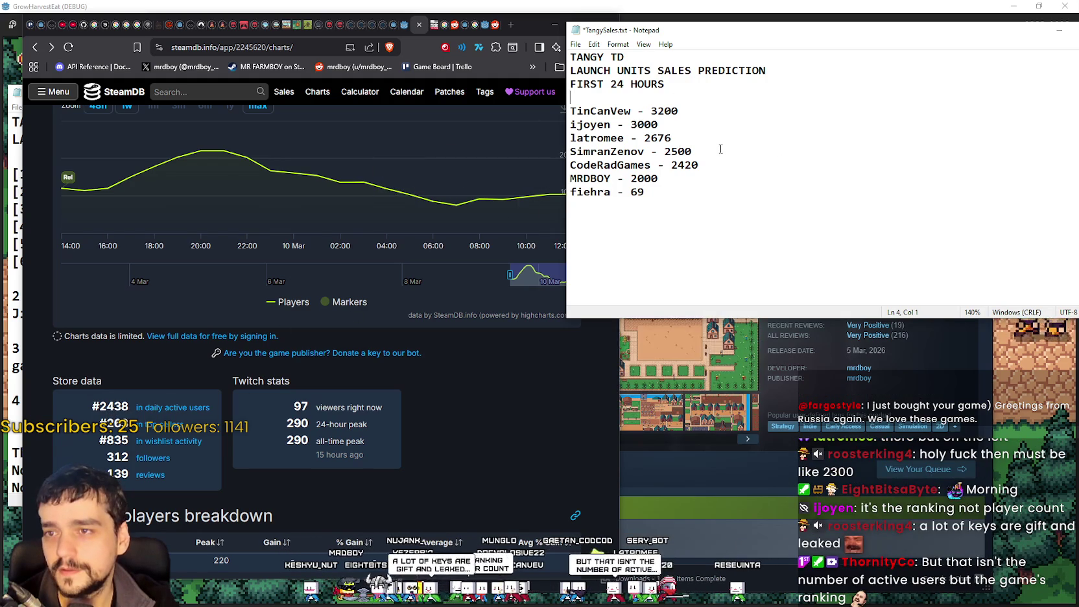
{"action": "left_click_drag", "start_coordinate": [721, 166], "coordinate": [583, 162]}
{"action": "mouse_move", "coordinate": [692, 184]}
{"action": "left_mouse_down"}
{"action": "mouse_move", "coordinate": [671, 165]}
{"action": "mouse_move", "coordinate": [571, 165]}
{"action": "mouse_move", "coordinate": [692, 185]}
{"action": "mouse_move", "coordinate": [571, 179]}
{"action": "left_mouse_up"}
{"action": "key", "text": "BackSpace"}
{"action": "key", "text": "BackSpace"}
{"action": "left_click", "coordinate": [666, 99]}
{"action": "key", "text": "Return"}
{"action": "type", "text": "MRDBOY - 2000"}
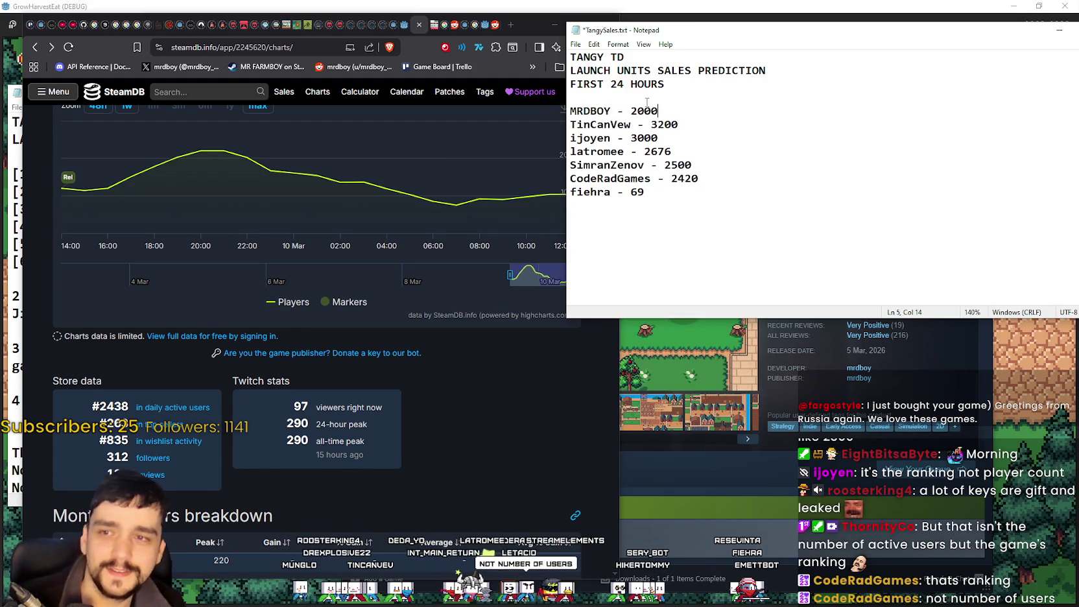
{"action": "type", "text": "5"}
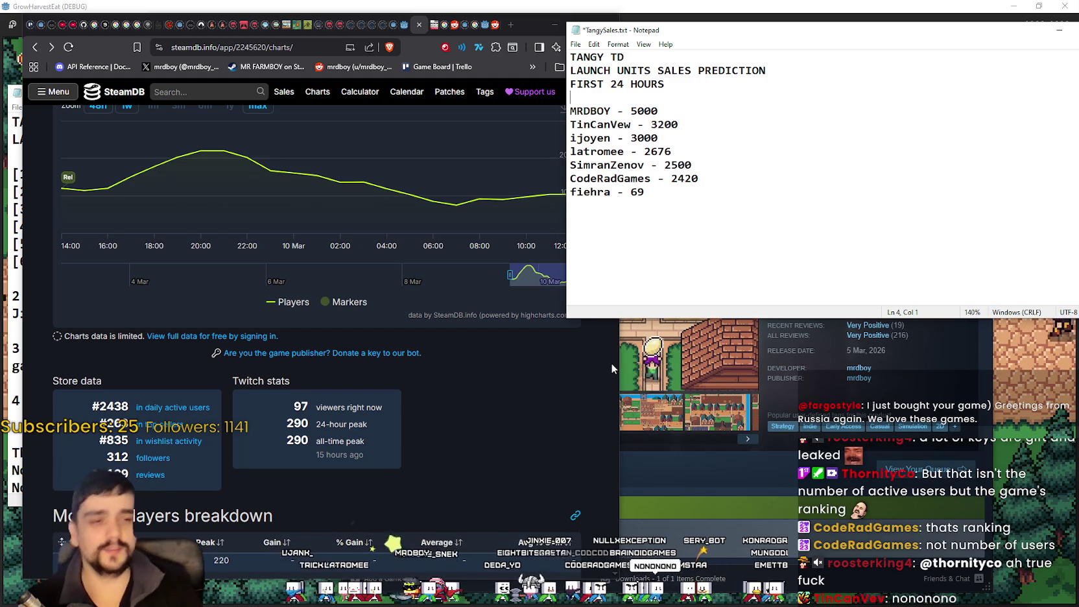
{"action": "left_click", "coordinate": [184, 407]}
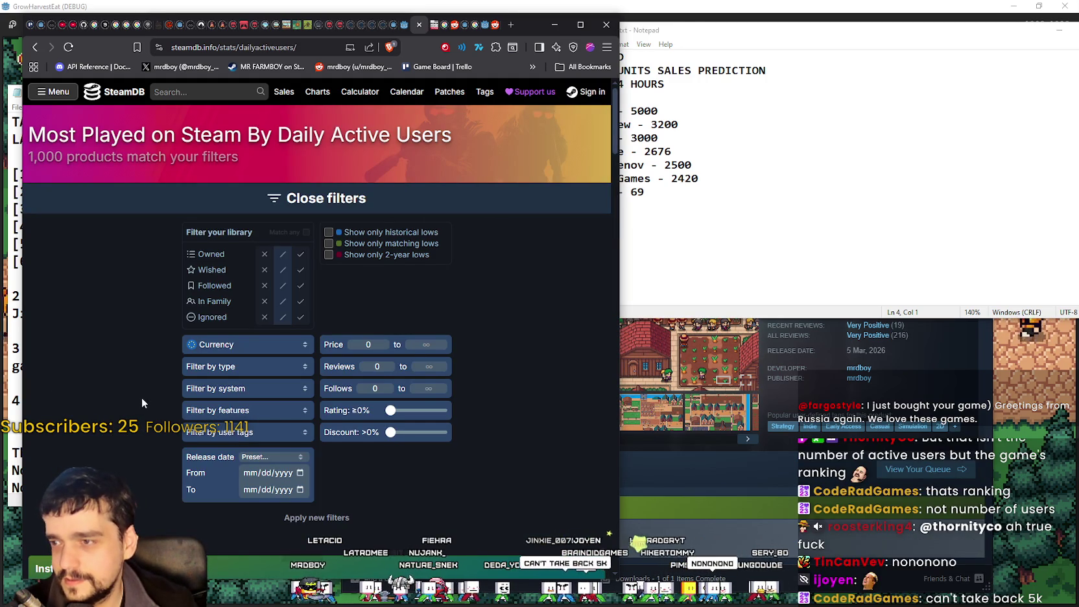
{"action": "left_click_drag", "start_coordinate": [36, 129], "coordinate": [391, 136]}
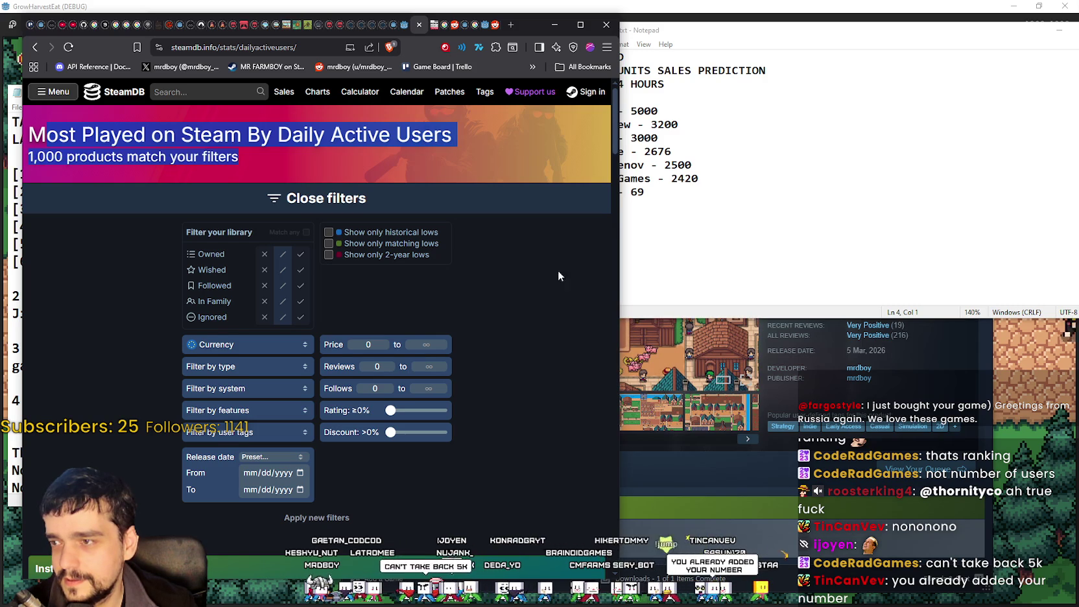
{"action": "scroll", "coordinate": [544, 437], "scroll_direction": "down", "scroll_amount": 3}
{"action": "scroll", "coordinate": [543, 437], "scroll_direction": "down", "scroll_amount": 2}
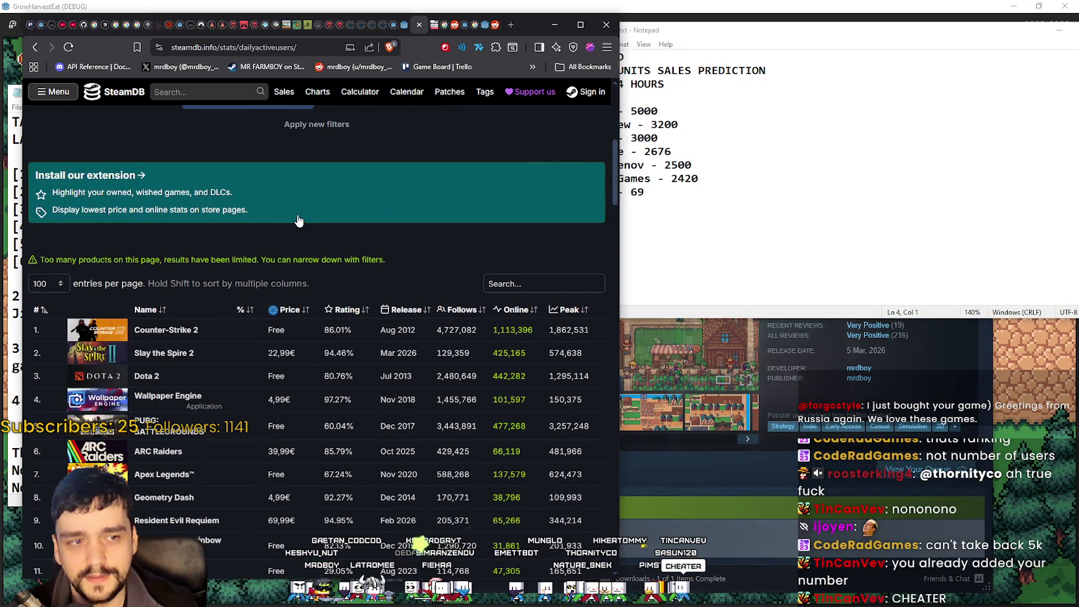
{"action": "left_click", "coordinate": [36, 47]}
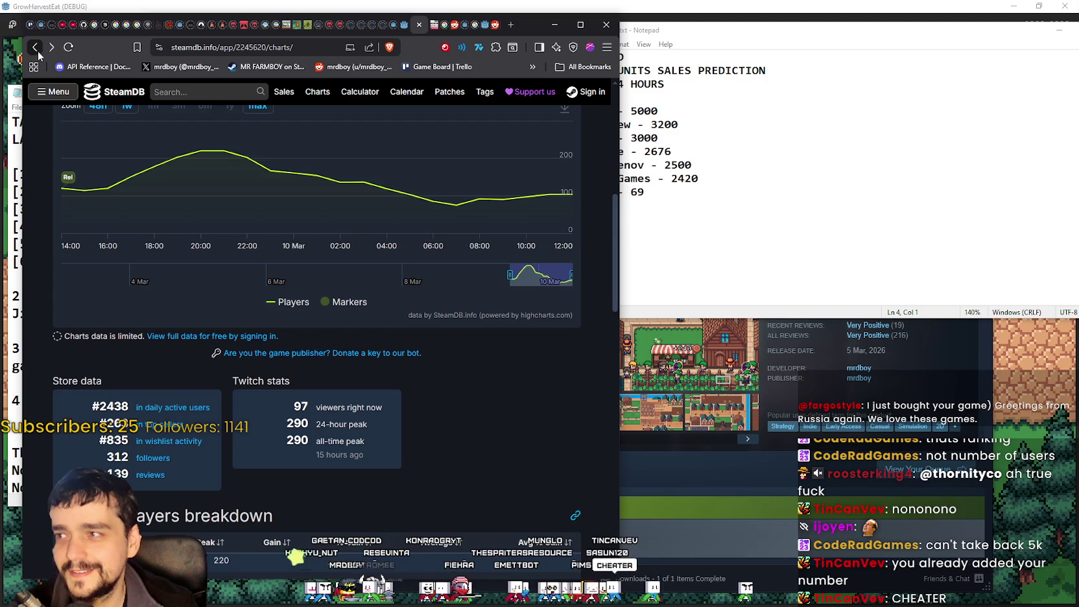
{"action": "key", "text": "alt+Tab"}
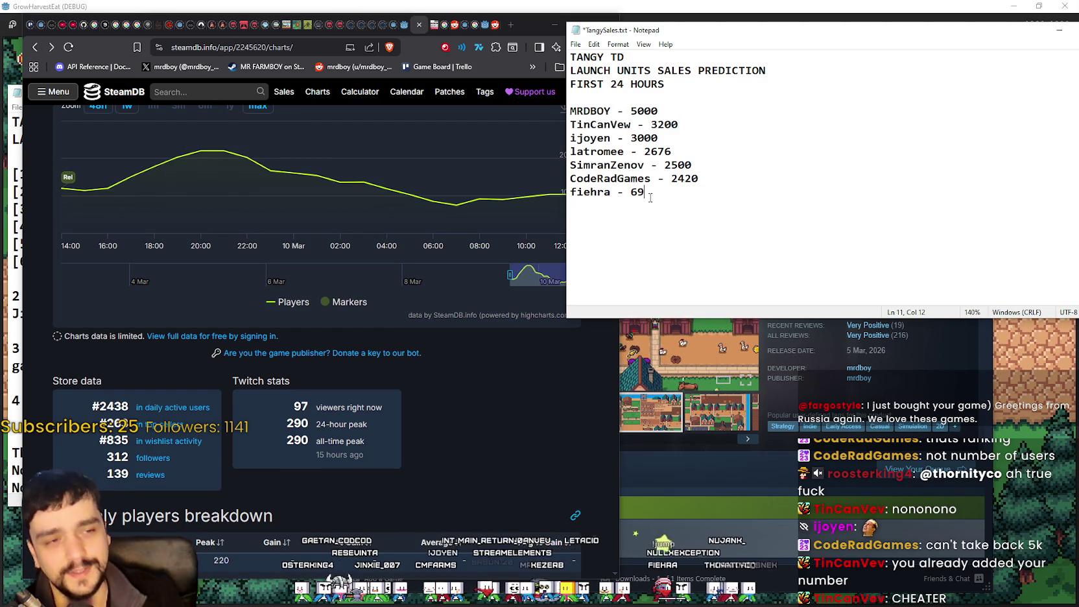
{"action": "left_click", "coordinate": [454, 363]}
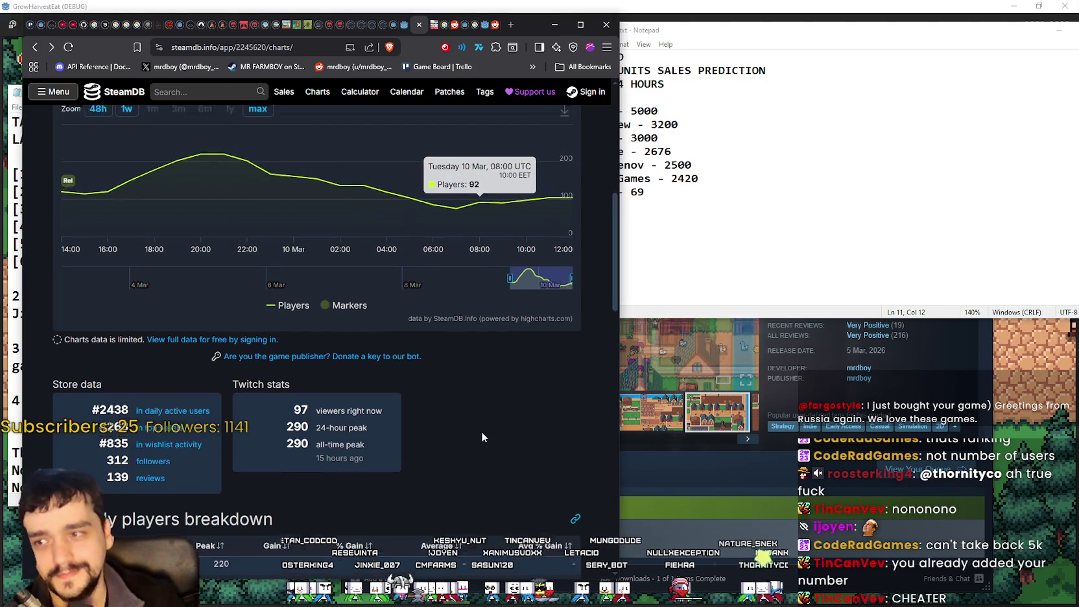
{"action": "scroll", "coordinate": [489, 439], "scroll_direction": "up", "scroll_amount": 6}
{"action": "left_click", "coordinate": [708, 238]}
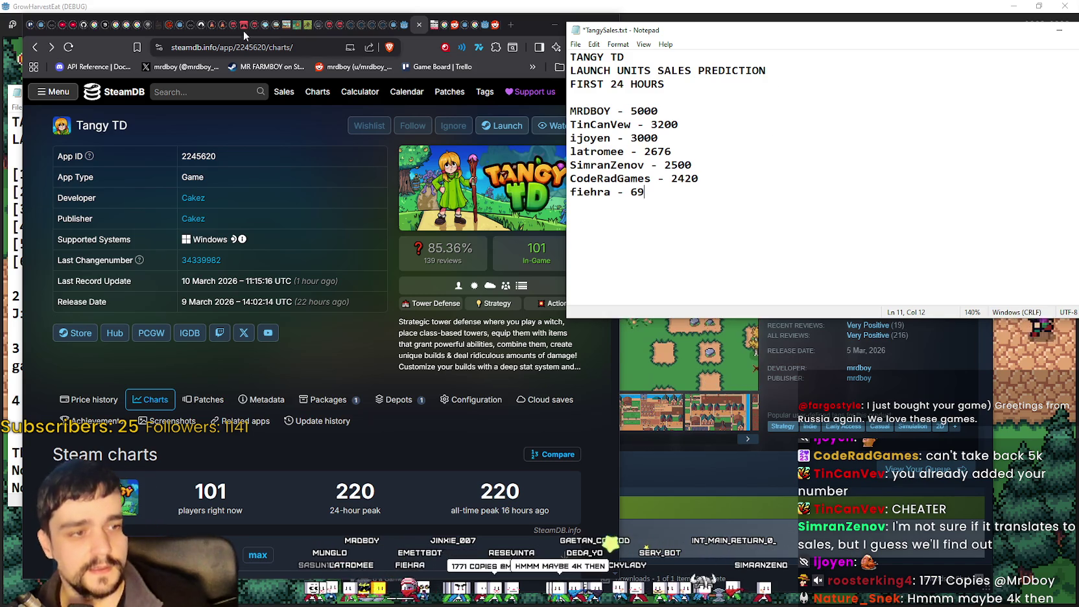
Move the viewer's 1771 guess from the top to just below the 2420 entry.
{"action": "key", "text": "Return"}
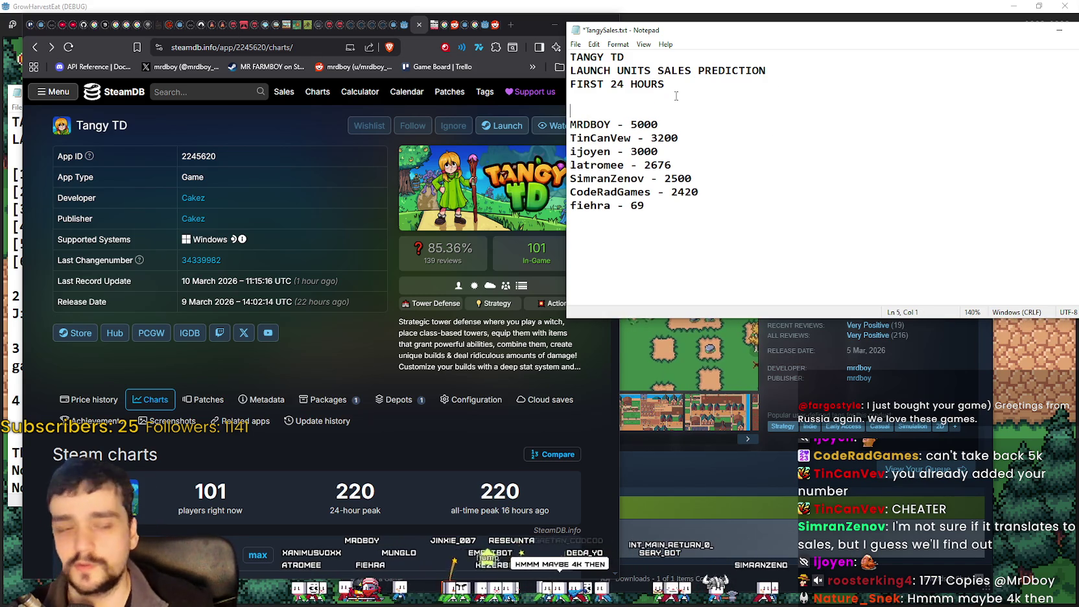
{"action": "type", "text": "roosterk"}
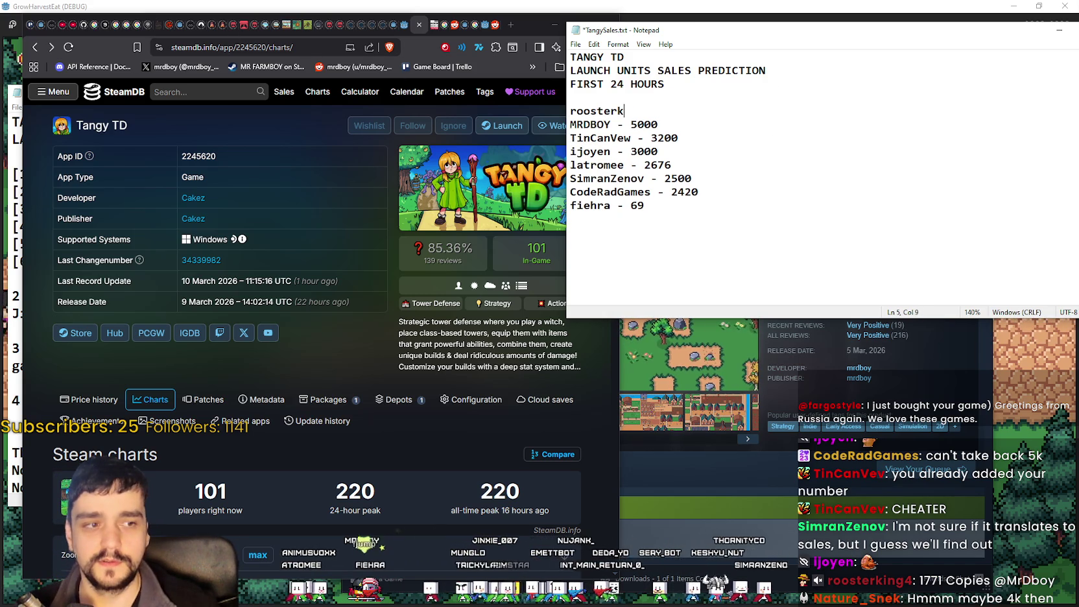
{"action": "type", "text": "ing4 - 1771"}
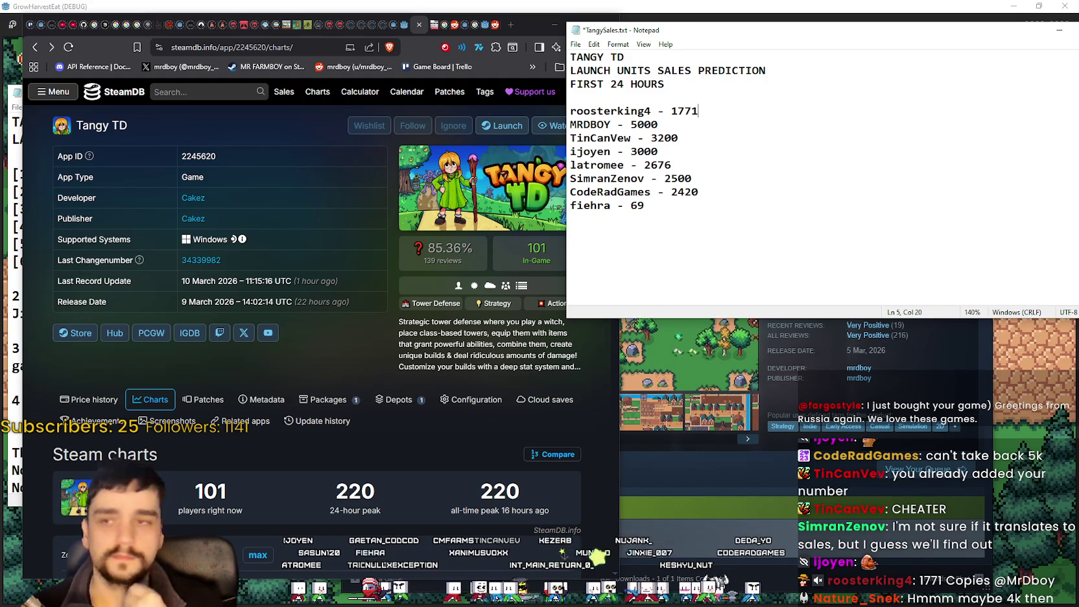
{"action": "key", "text": "shift+Home"}
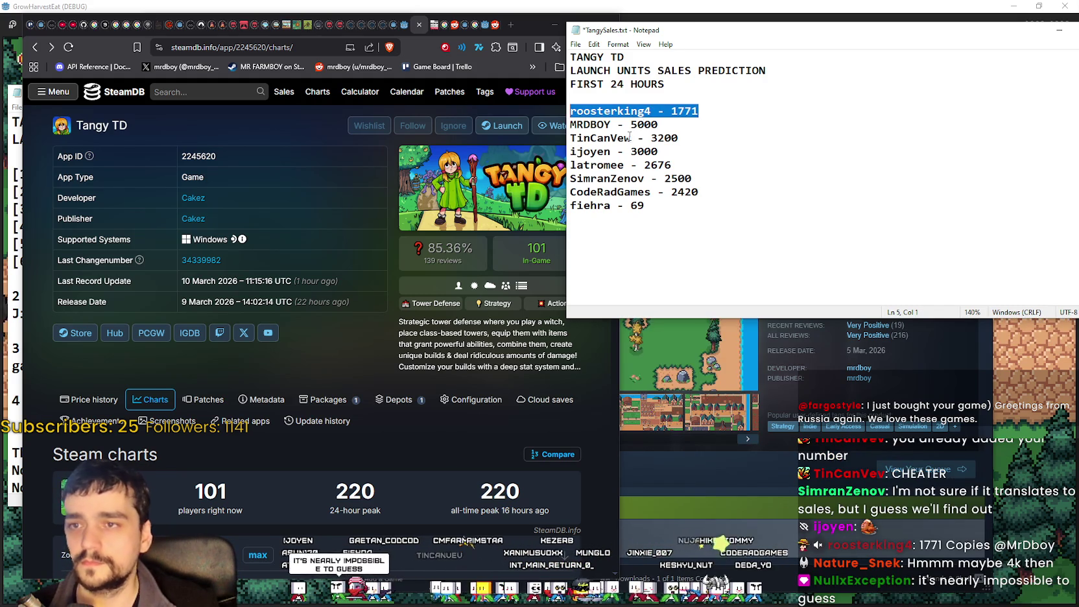
{"action": "key", "text": "Delete"}
{"action": "key", "text": "Delete"}
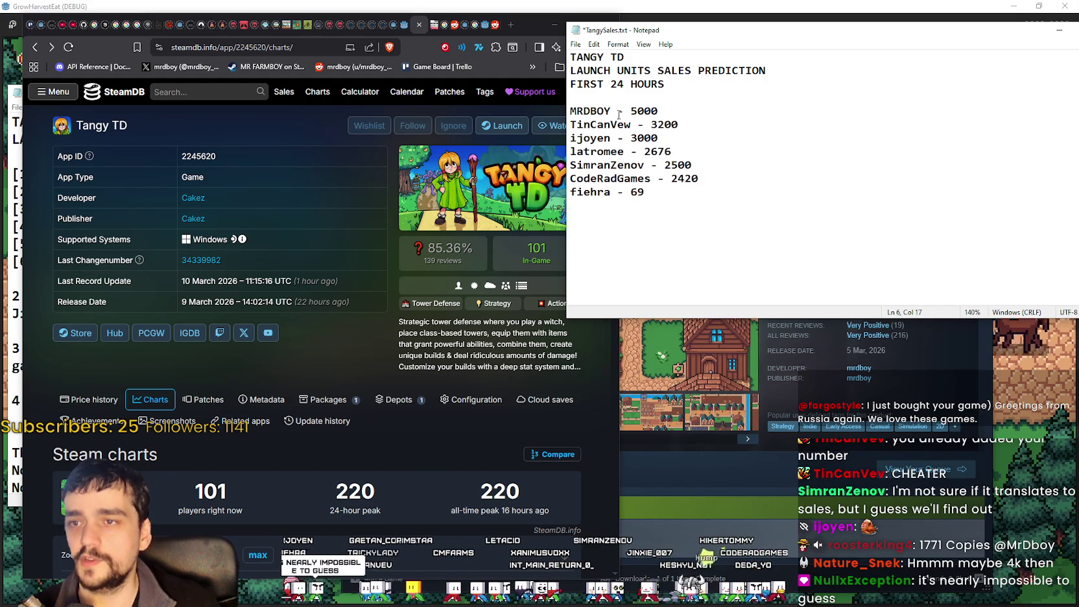
{"action": "scroll", "coordinate": [353, 411], "scroll_direction": "down", "scroll_amount": 5}
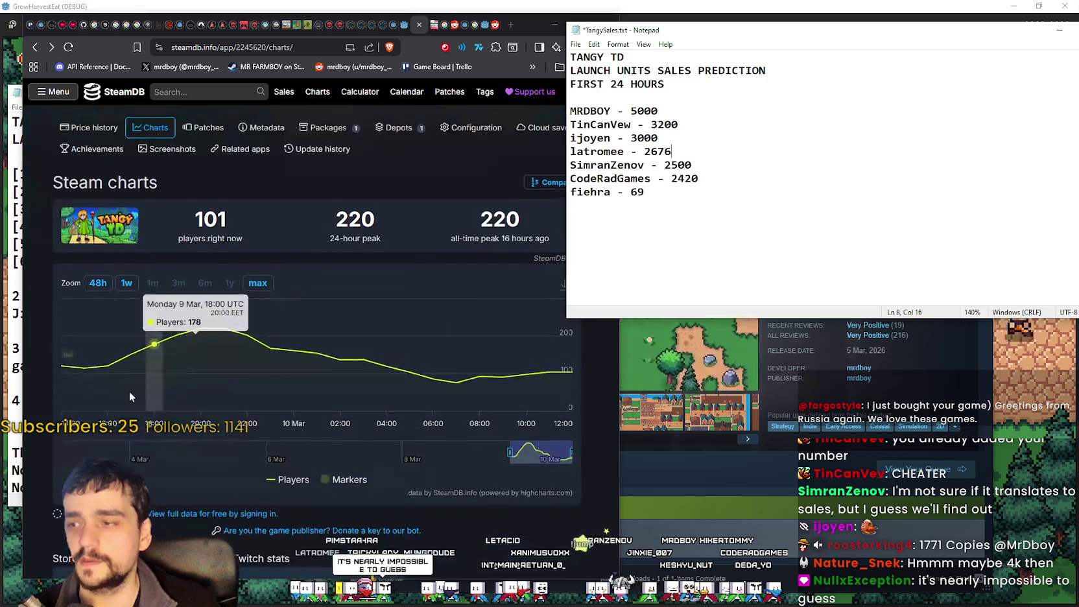
{"action": "scroll", "coordinate": [44, 481], "scroll_direction": "down", "scroll_amount": 4}
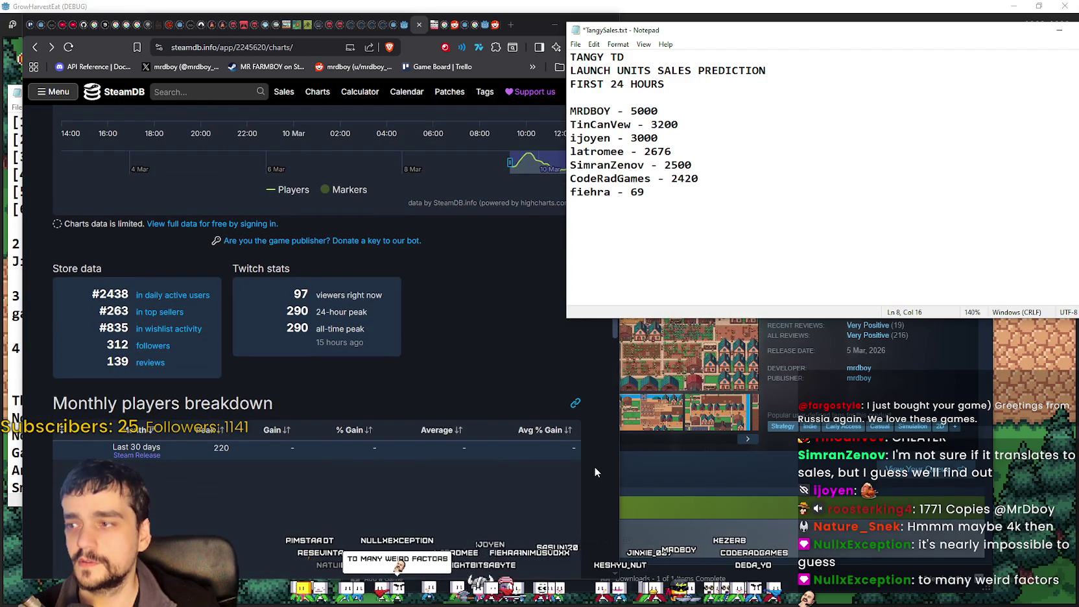
{"action": "scroll", "coordinate": [554, 405], "scroll_direction": "up", "scroll_amount": 8}
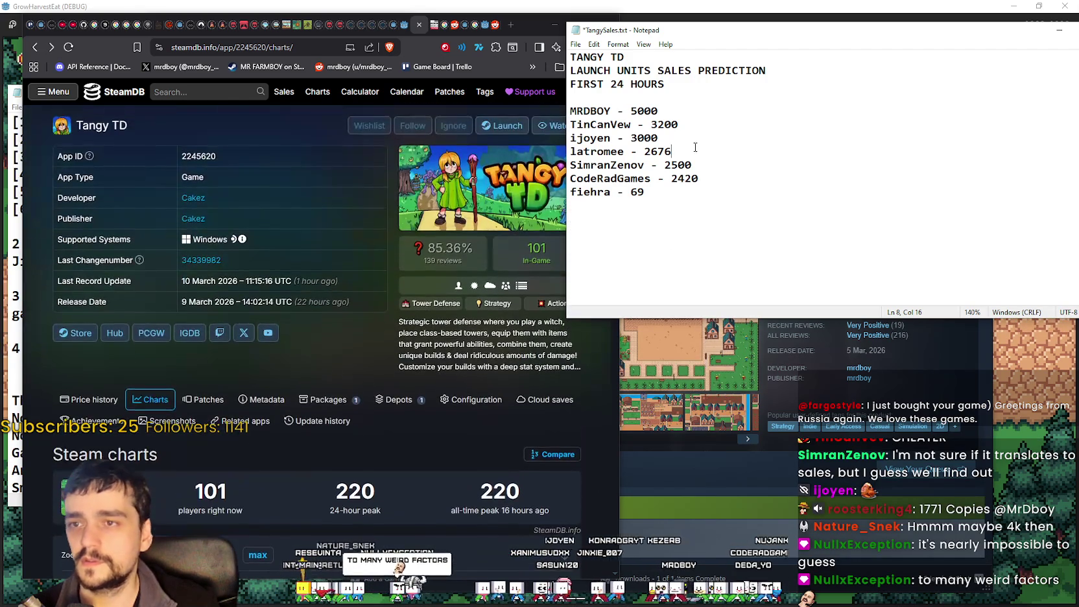
{"action": "left_click", "coordinate": [712, 181]}
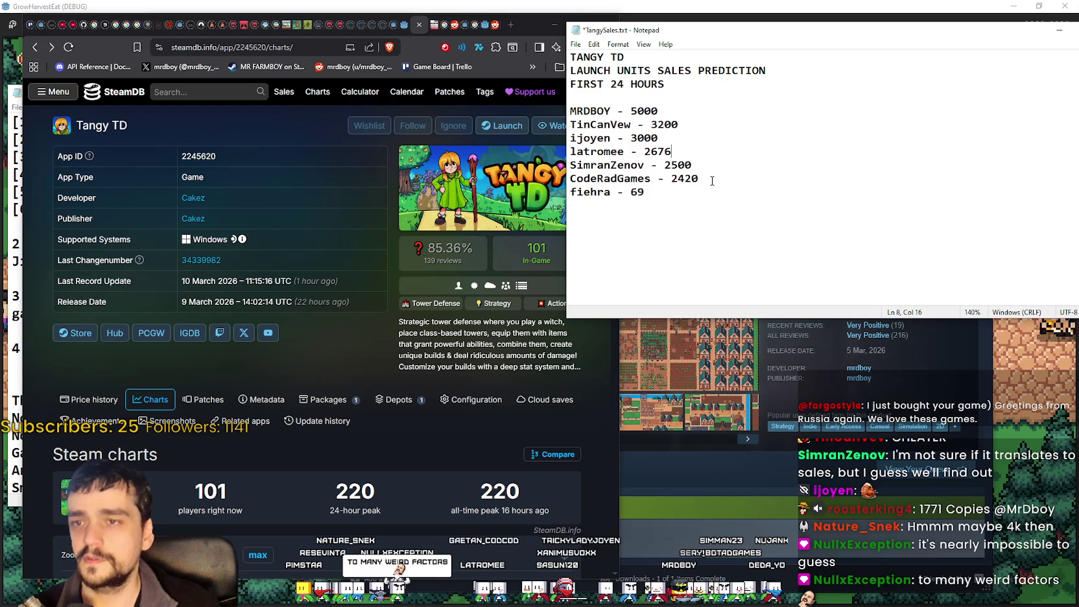
{"action": "type", "text": "roosterking4 - 1771"}
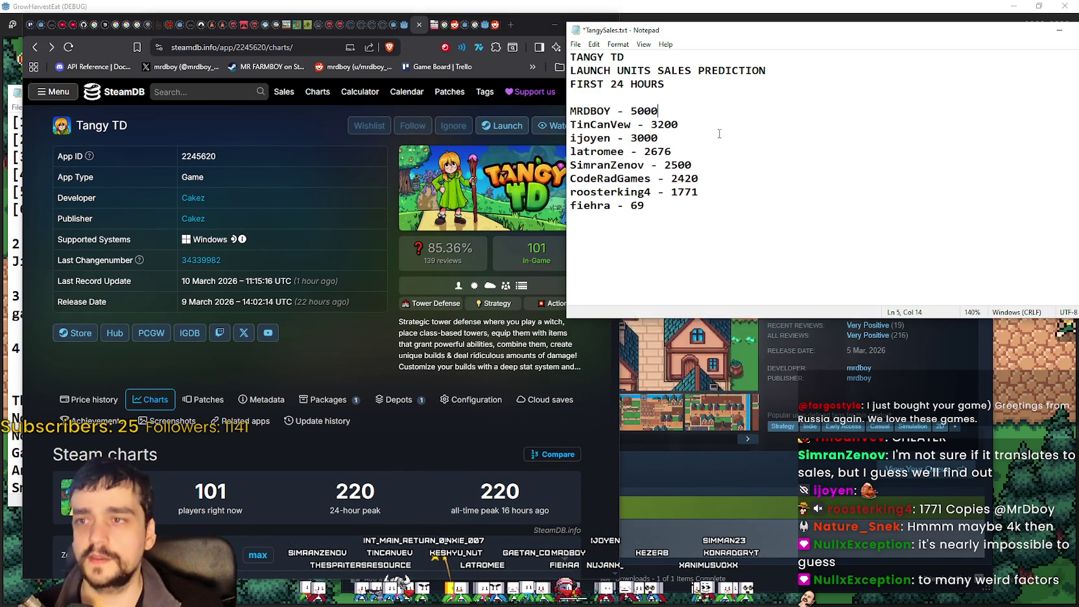
{"action": "key", "text": "Return"}
{"action": "type", "text": "Nature_Snek - 4000"}
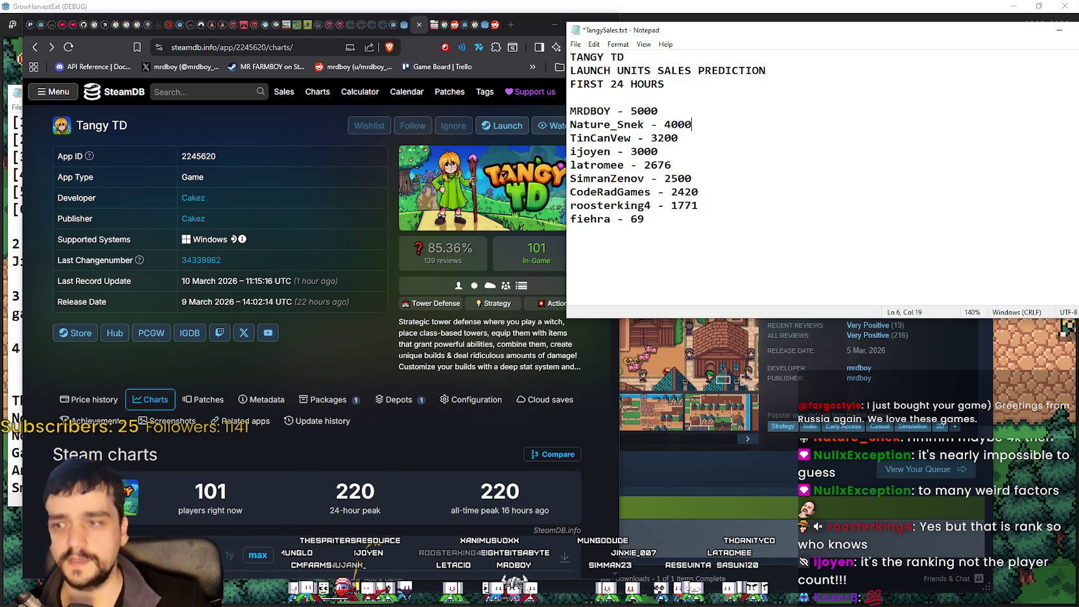
Scroll through the sales list to review the entries around the 5000 line.
{"action": "scroll", "coordinate": [249, 477], "scroll_direction": "down", "scroll_amount": 6}
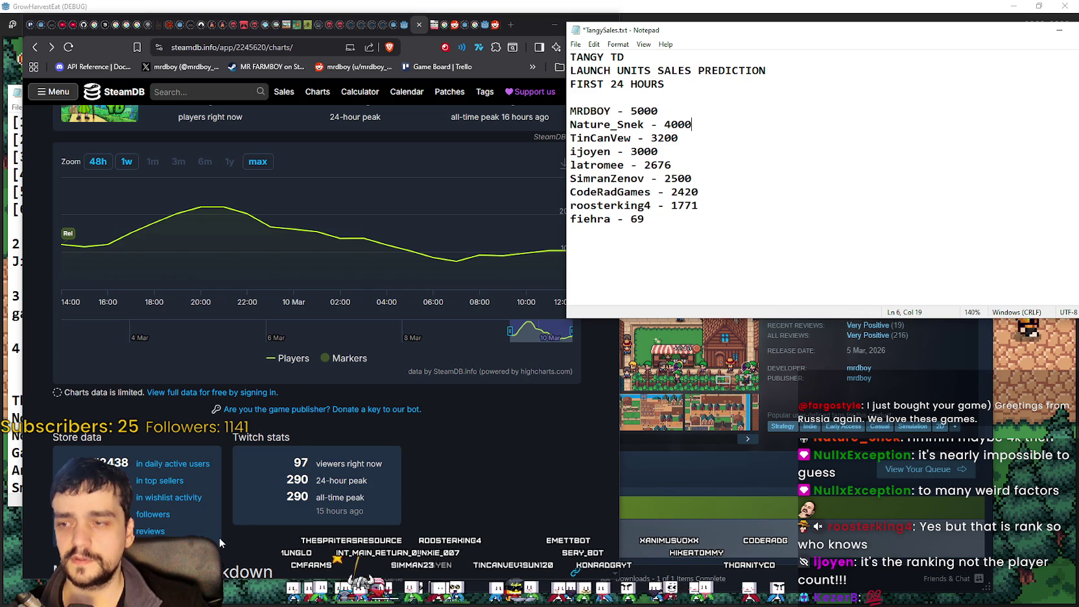
{"action": "scroll", "coordinate": [360, 504], "scroll_direction": "up", "scroll_amount": 1}
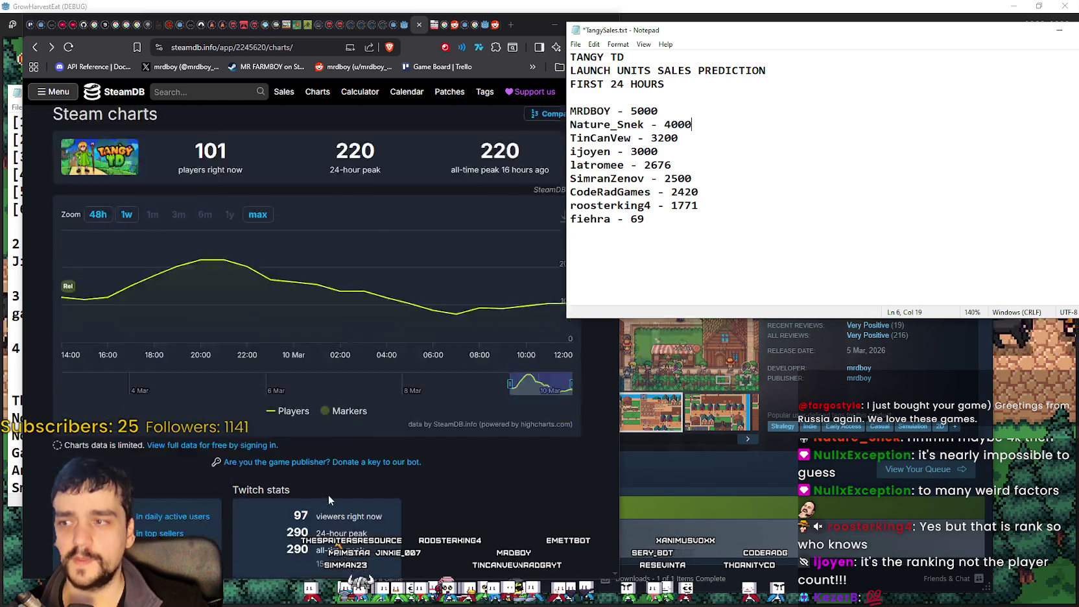
{"action": "scroll", "coordinate": [171, 367], "scroll_direction": "down", "scroll_amount": 4}
{"action": "scroll", "coordinate": [165, 427], "scroll_direction": "up", "scroll_amount": 7}
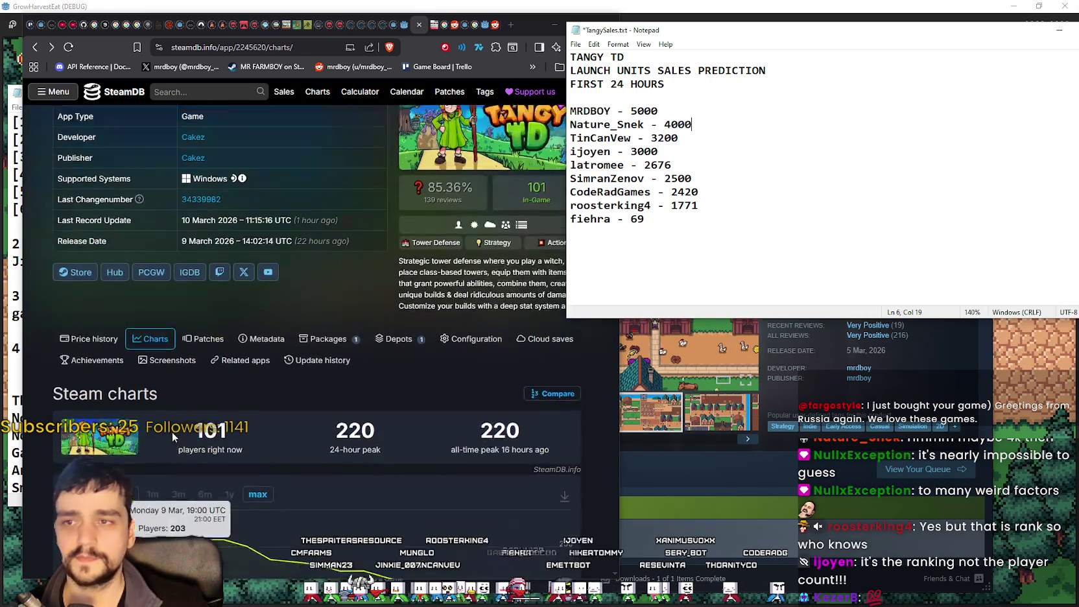
{"action": "scroll", "coordinate": [172, 432], "scroll_direction": "up", "scroll_amount": 1}
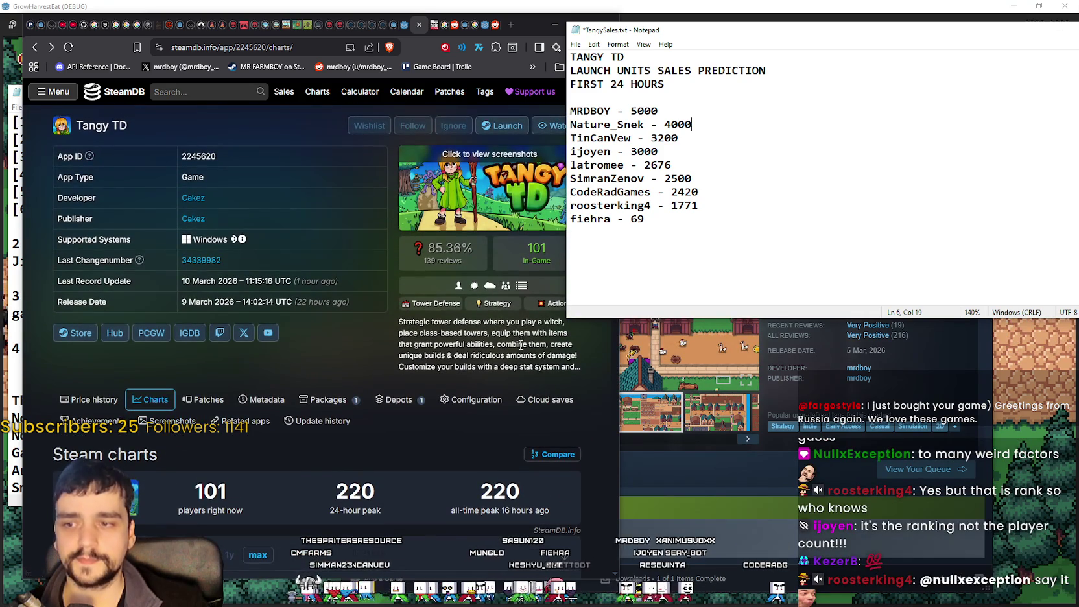
Change the top 5000 guess to 2000 and move it below the 2420 entry.
{"action": "left_click", "coordinate": [708, 138]}
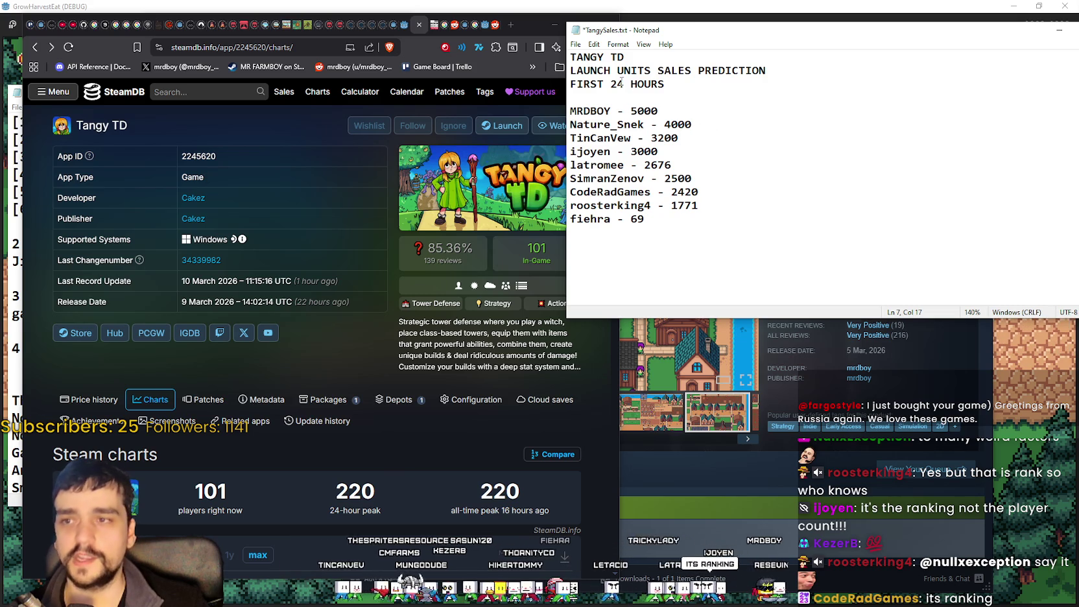
{"action": "type", "text": "2"}
{"action": "key", "text": "End"}
{"action": "key", "text": "shift+Up"}
{"action": "key", "text": "ctrl+c"}
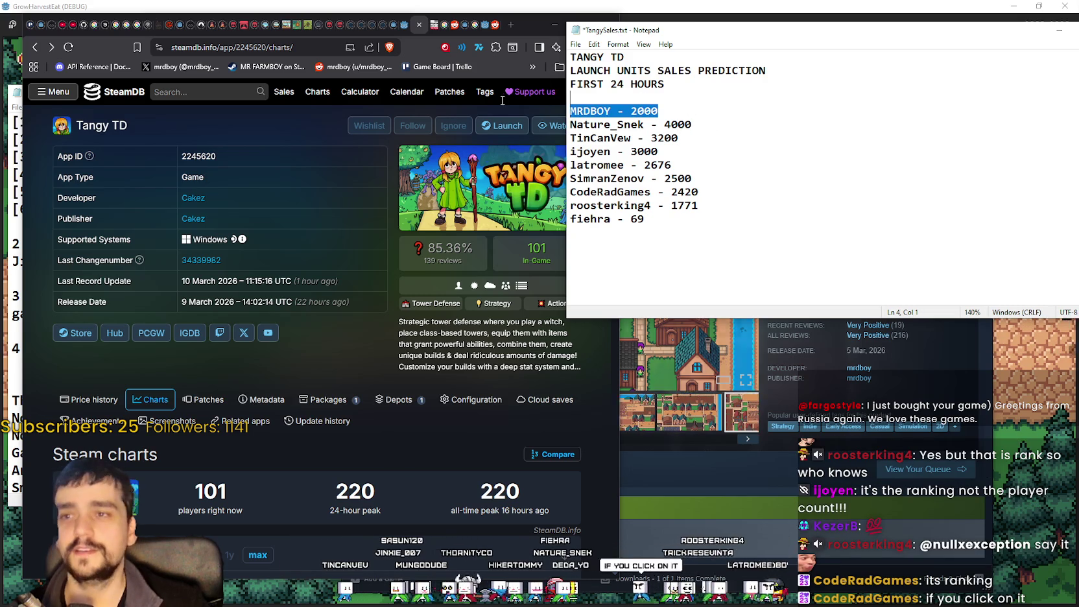
{"action": "key", "text": "BackSpace"}
{"action": "key", "text": "Delete"}
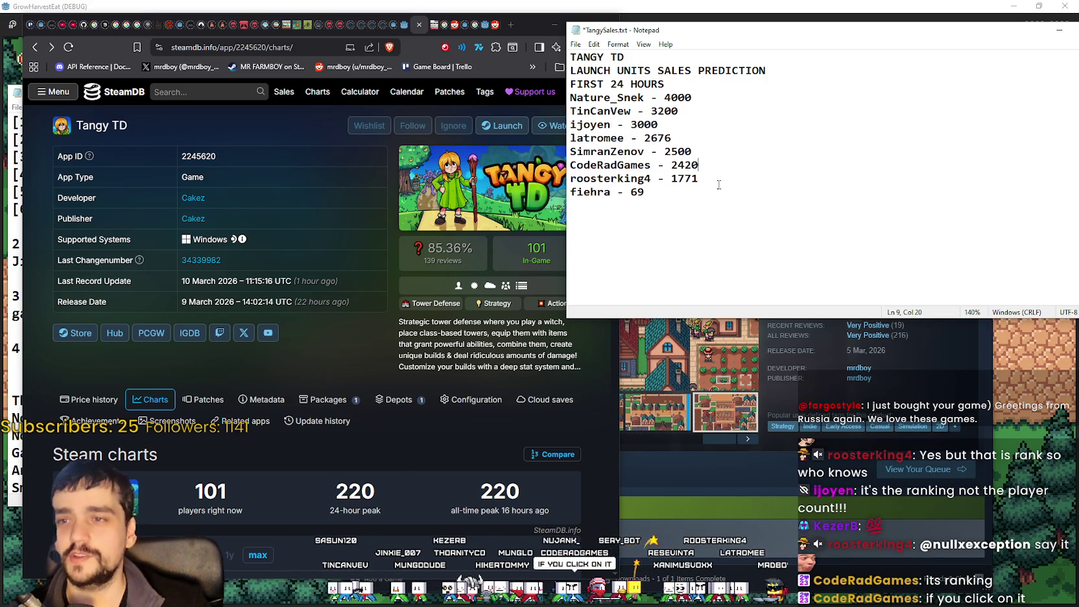
{"action": "key", "text": "Down"}
{"action": "key", "text": "Down"}
{"action": "key", "text": "Down"}
{"action": "key", "text": "End"}
{"action": "key", "text": "Return"}
{"action": "key", "text": "ctrl+v"}
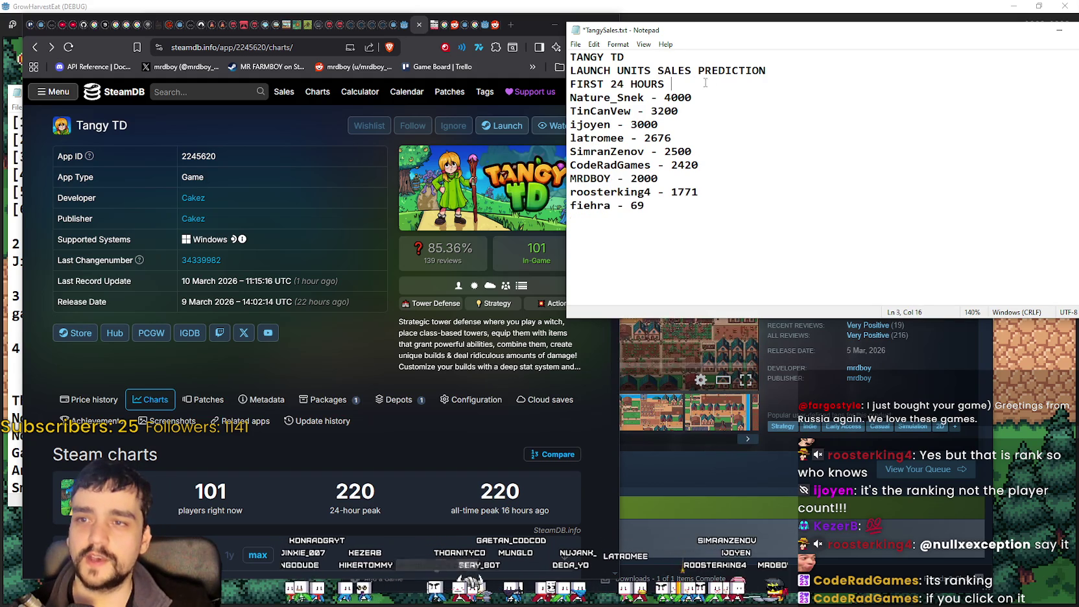
Restore the blank line under the header and add another empty line above 4000.
{"action": "key", "text": "ctrl+z"}
{"action": "key", "text": "ctrl+z"}
{"action": "key", "text": "ctrl+End"}
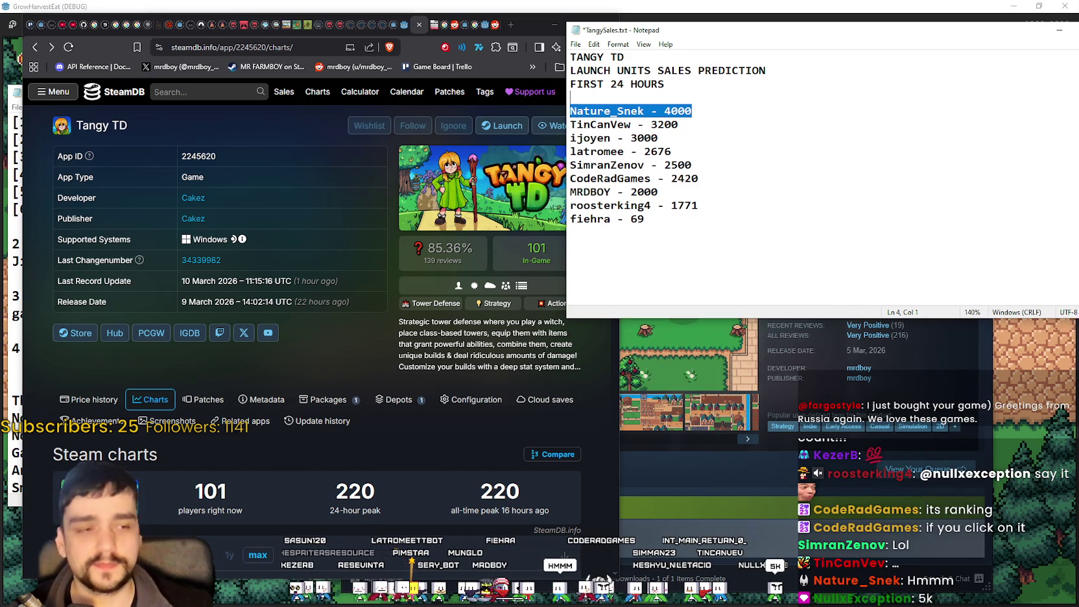
{"action": "left_click", "coordinate": [651, 93]}
{"action": "key", "text": "Return"}
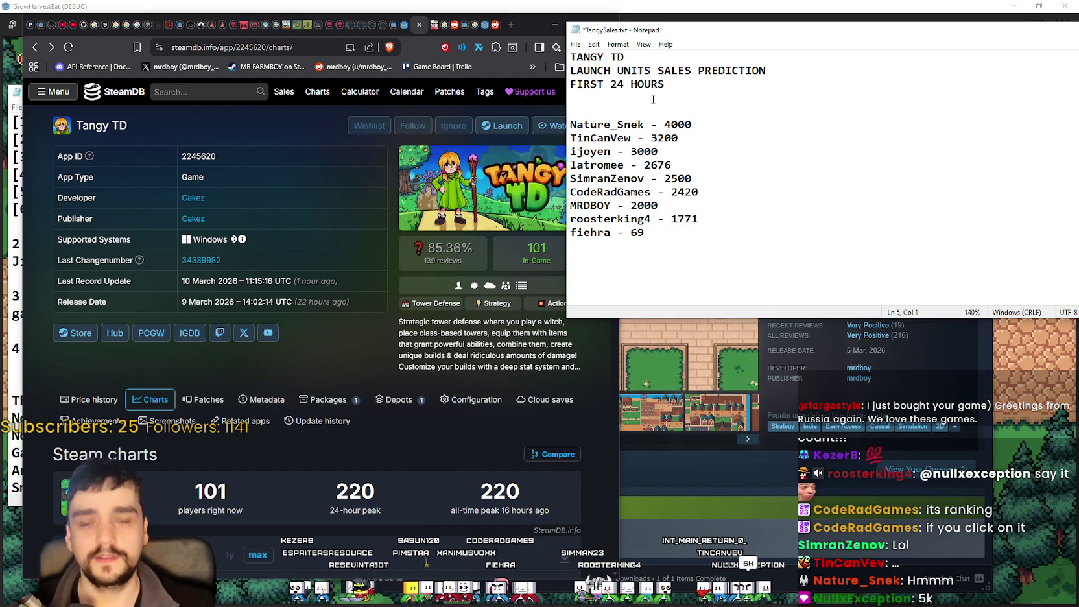
Type a new viewer's 5000 prediction on the top empty line.
{"action": "type", "text": "NullxEce"}
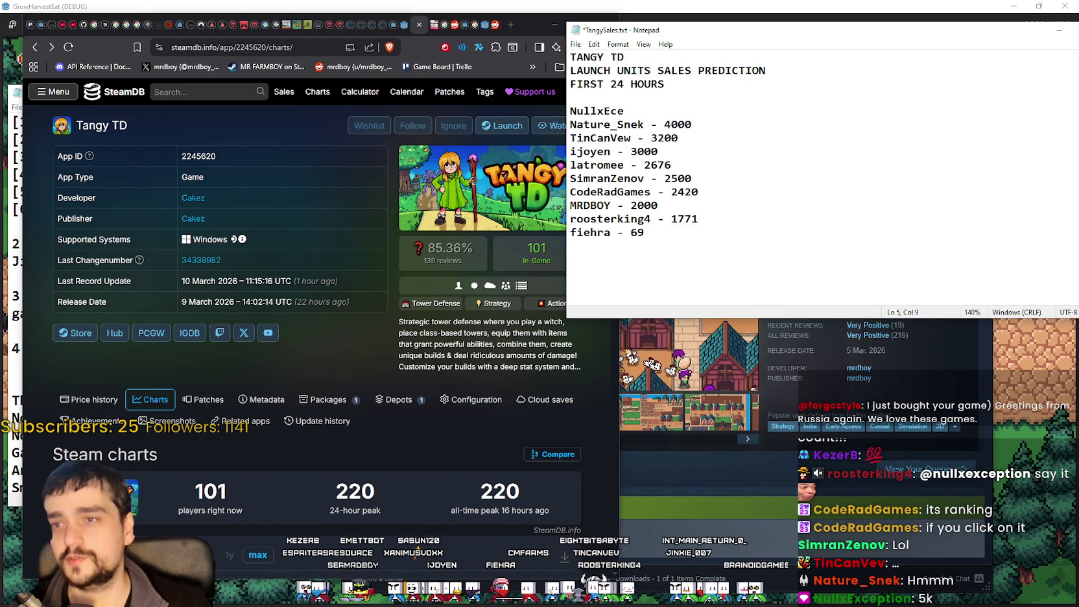
{"action": "key", "text": "BackSpace"}
{"action": "key", "text": "BackSpace"}
{"action": "type", "text": "x"}
{"action": "type", "text": " - 5k"}
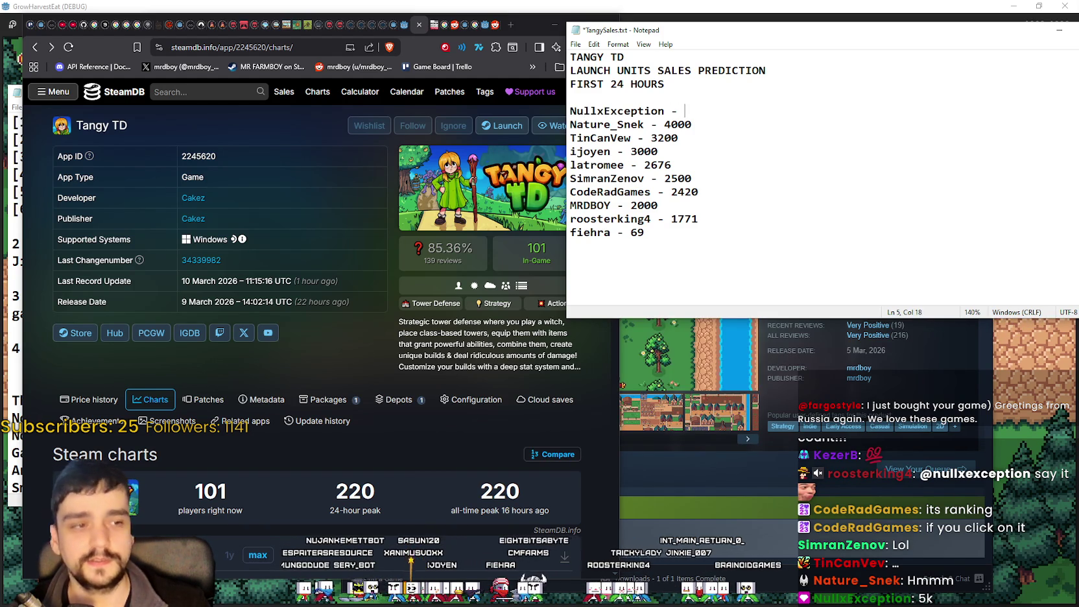
{"action": "key", "text": "BackSpace"}
{"action": "type", "text": "0-00"}
{"action": "key", "text": "BackSpace"}
{"action": "key", "text": "BackSpace"}
{"action": "key", "text": "BackSpace"}
{"action": "type", "text": "00"}
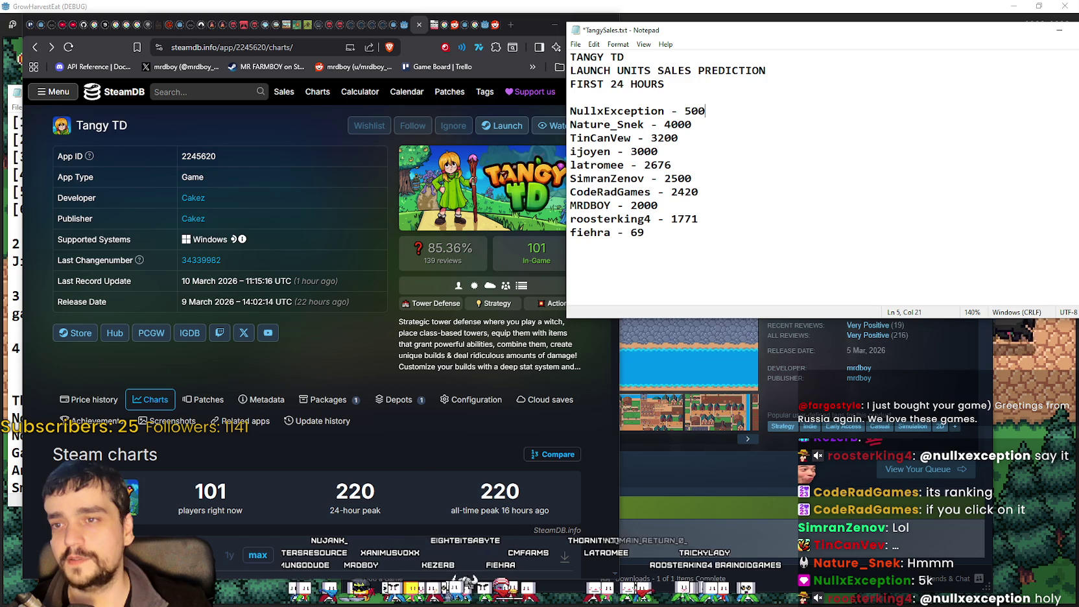
Add thousands commas to 5,000, 3,200, 3,000 and the other values, then bring up the ratings file.
{"action": "left_click", "coordinate": [691, 109]}
{"action": "type", "text": ","}
{"action": "left_click", "coordinate": [657, 138]}
{"action": "type", "text": ",,"}
{"action": "left_click", "coordinate": [651, 165]}
{"action": "type", "text": ","}
{"action": "left_click", "coordinate": [671, 178]}
{"action": "type", "text": ","}
{"action": "left_click", "coordinate": [678, 192]}
{"action": "type", "text": ","}
{"action": "left_click", "coordinate": [638, 205]}
{"action": "left_click", "coordinate": [674, 220]}
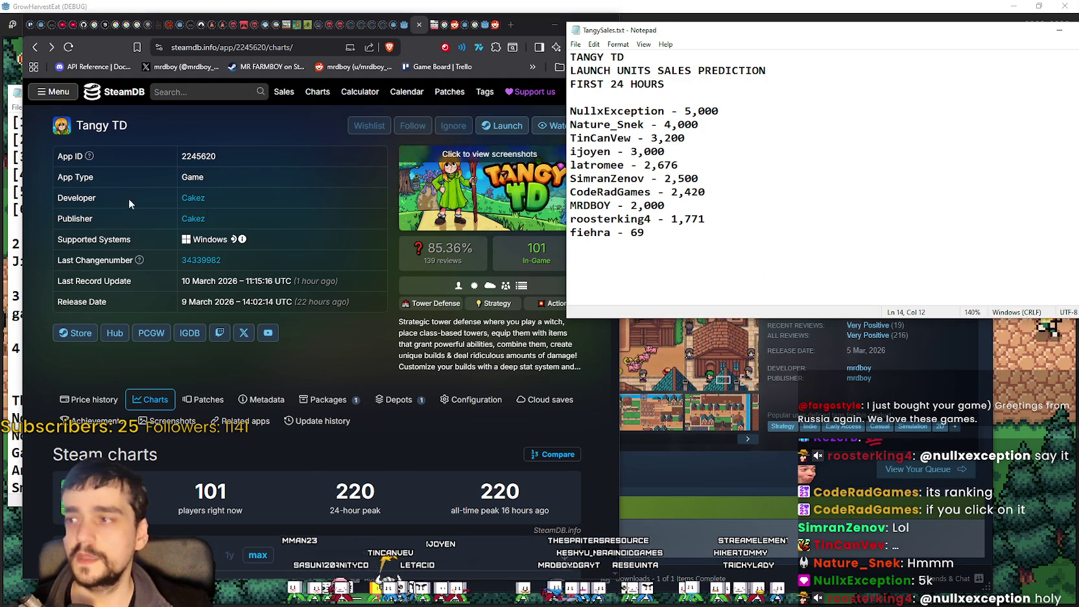
{"action": "left_click", "coordinate": [13, 295]}
Check the 420 peak-players guess in TangyTD Players.txt, then close those notes and return to the sales list.
{"action": "scroll", "coordinate": [170, 293], "scroll_direction": "up", "scroll_amount": 1}
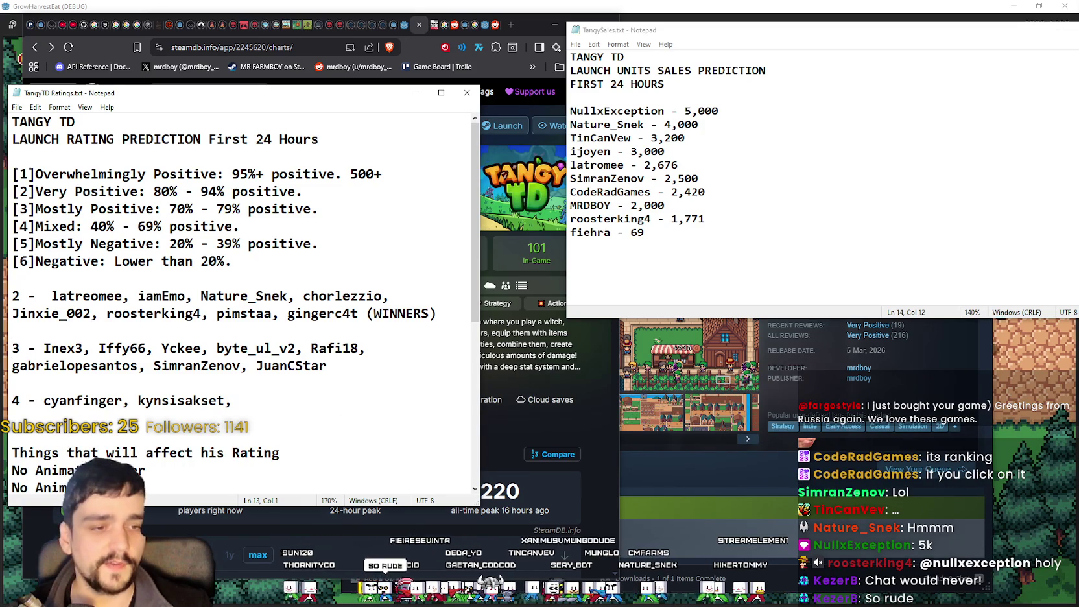
{"action": "key", "text": "alt+Tab"}
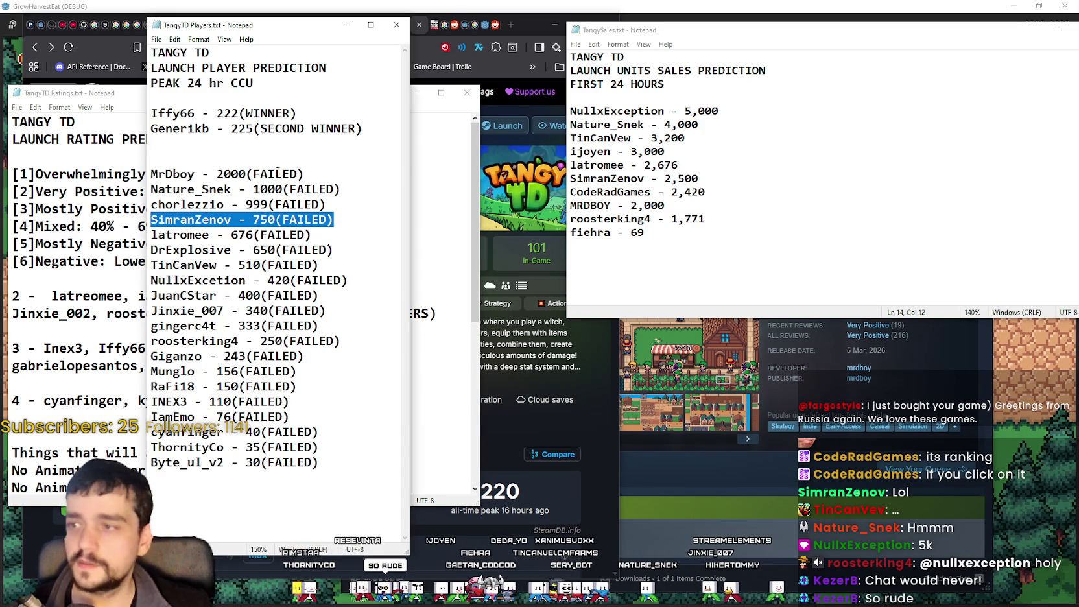
{"action": "mouse_move", "coordinate": [153, 280]}
{"action": "left_mouse_down"}
{"action": "mouse_move", "coordinate": [344, 279]}
{"action": "mouse_move", "coordinate": [134, 275]}
{"action": "left_mouse_up"}
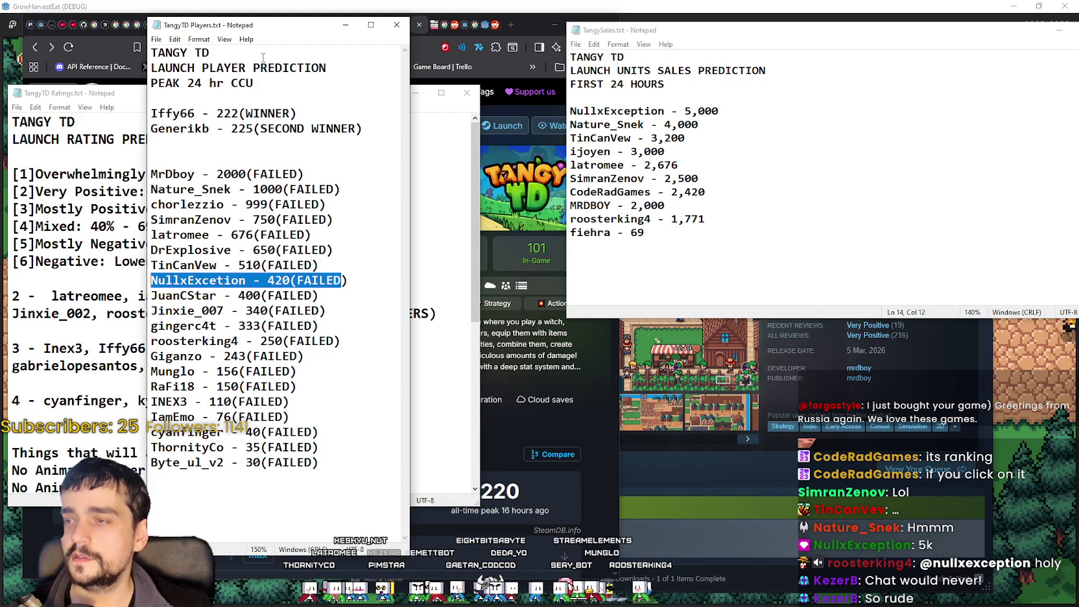
{"action": "left_click", "coordinate": [307, 310]}
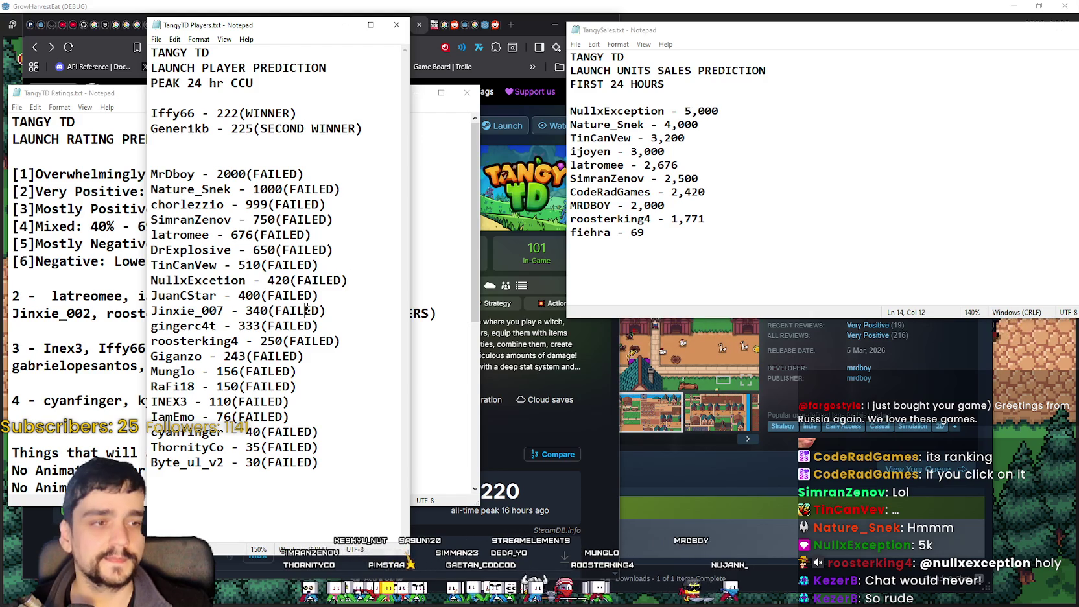
{"action": "left_click", "coordinate": [345, 24]}
{"action": "left_click", "coordinate": [769, 185]}
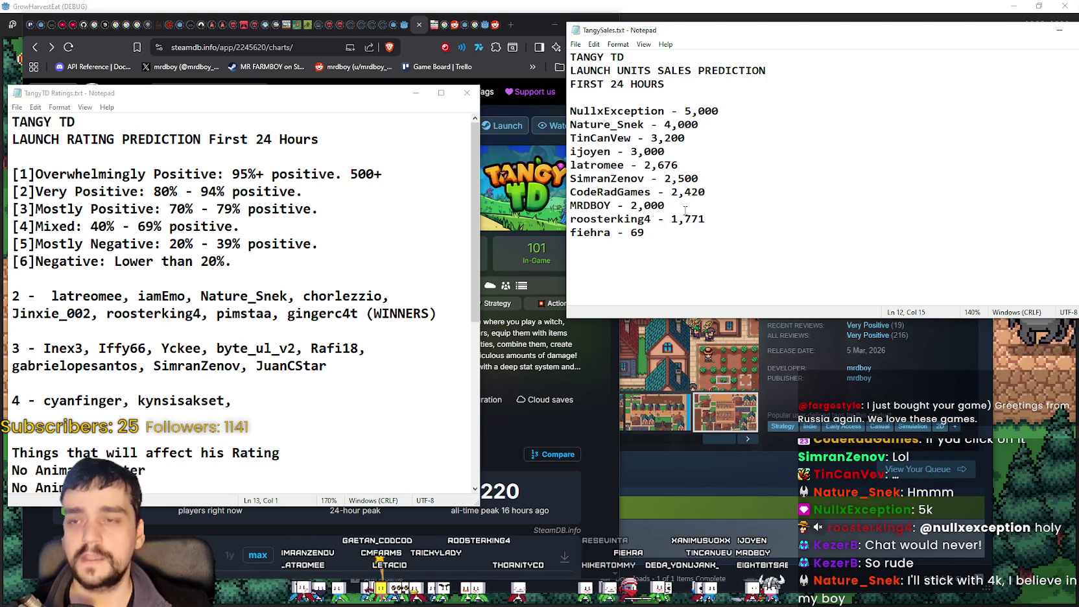
Move the 2,000 guess to the top of the list as 5,000 and save.
{"action": "key", "text": "Down"}
{"action": "key", "text": "Down"}
{"action": "key", "text": "shift+Home"}
{"action": "key", "text": "BackSpace"}
{"action": "key", "text": "BackSpace"}
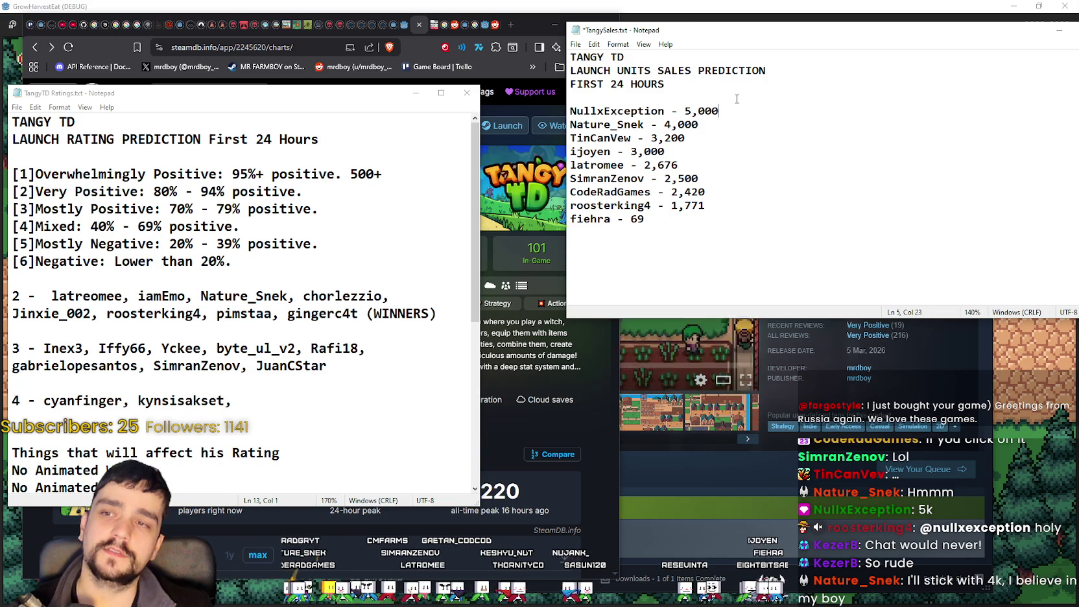
{"action": "left_click", "coordinate": [735, 98]}
{"action": "key", "text": "Return"}
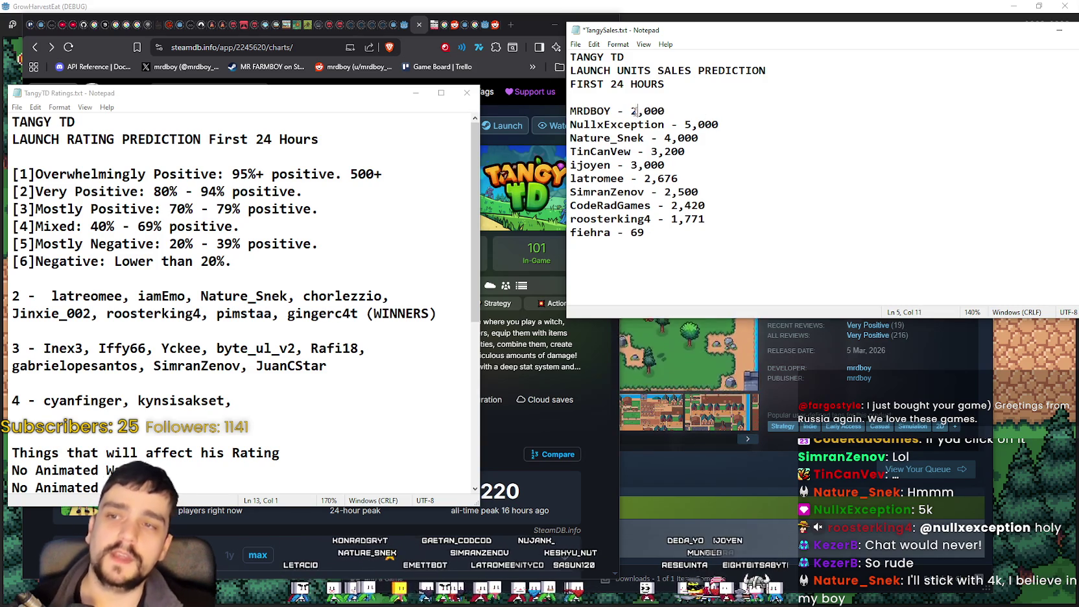
{"action": "key", "text": "BackSpace"}
{"action": "key", "text": "BackSpace"}
{"action": "key", "text": "BackSpace"}
{"action": "type", "text": "5,000"}
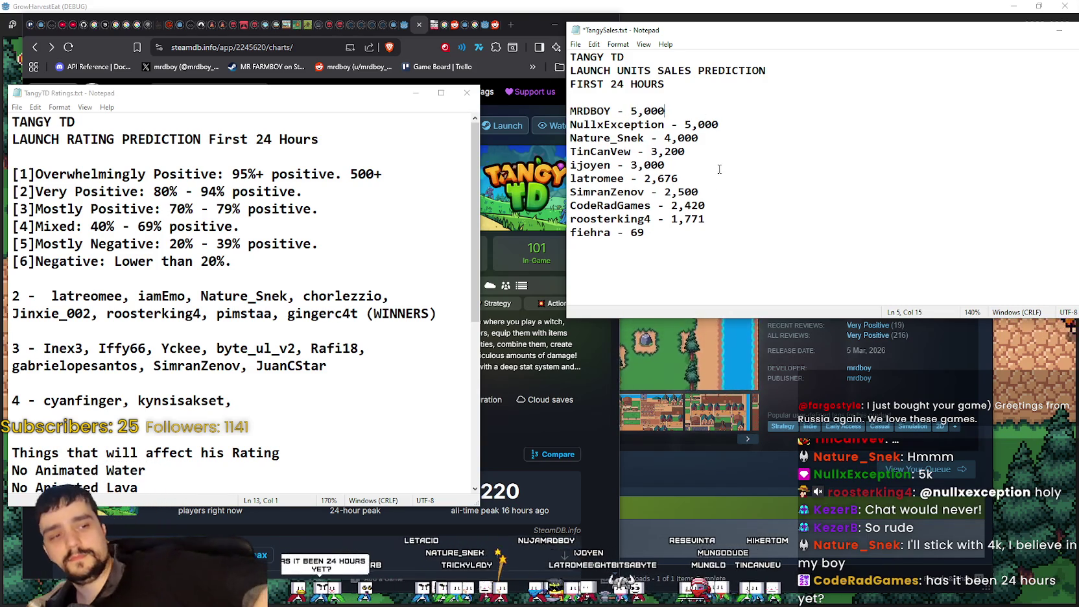
{"action": "key", "text": "ctrl+s"}
Change the heading's hours range to read 24 to 30 HOURS"ISH.
{"action": "left_click_drag", "start_coordinate": [625, 89], "coordinate": [617, 92]}
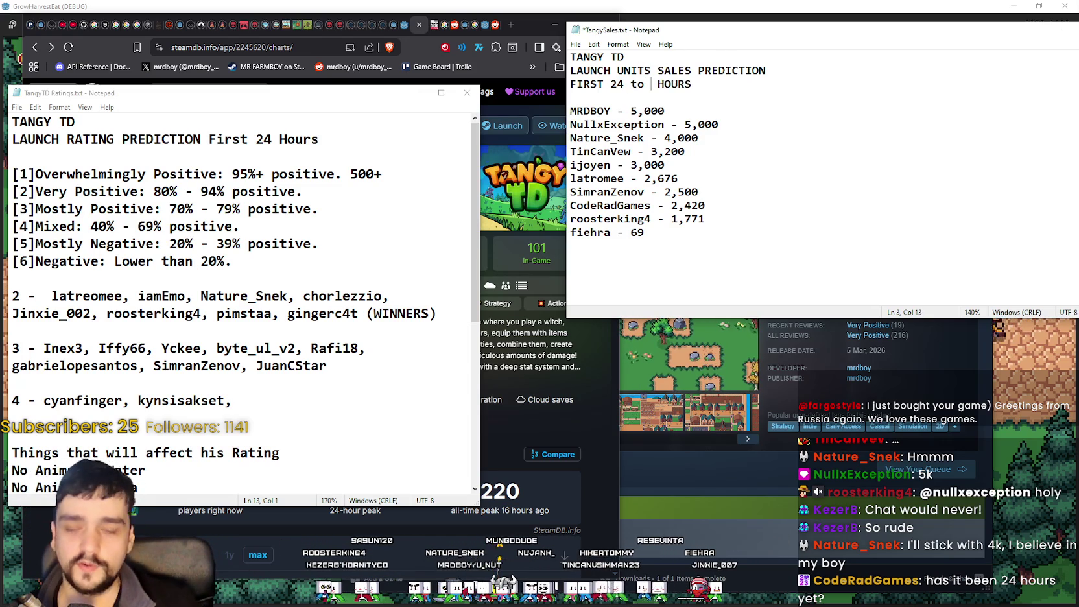
{"action": "type", "text": "0"}
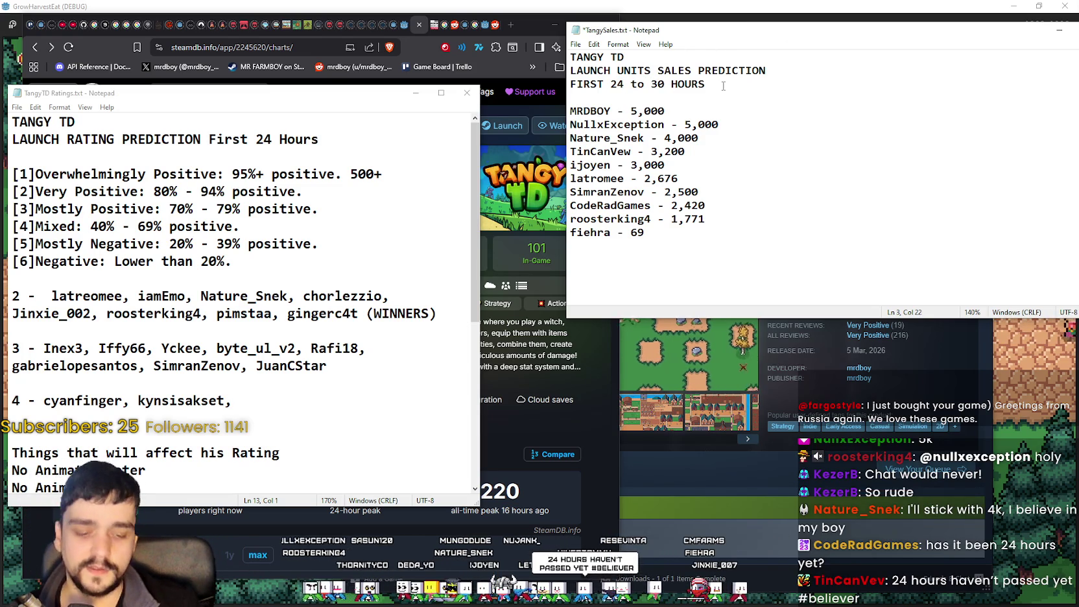
{"action": "type", "text": "ISH"}
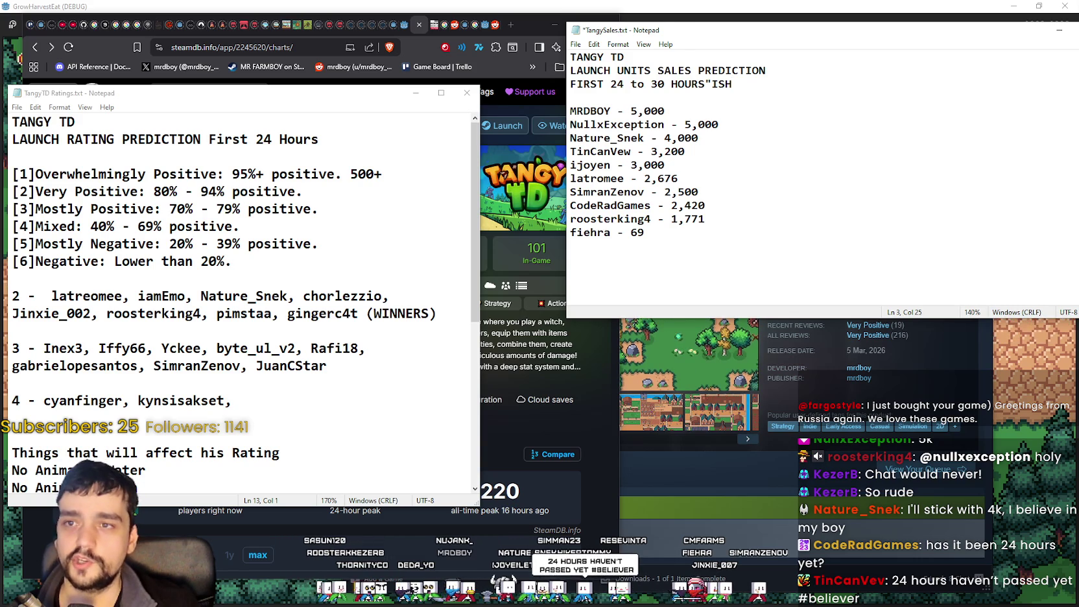
{"action": "left_click", "coordinate": [752, 205]}
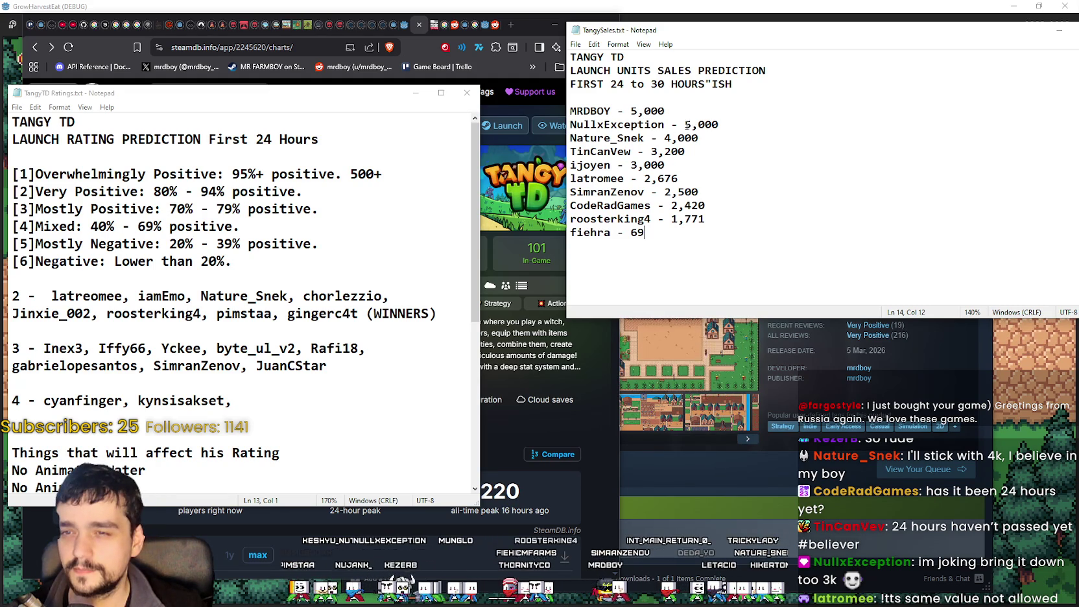
{"action": "type", "text": "3"}
Cut the 3,000 entry and try re-inserting it below the 4,000 and 3,200 entries.
{"action": "key", "text": "shift+Home"}
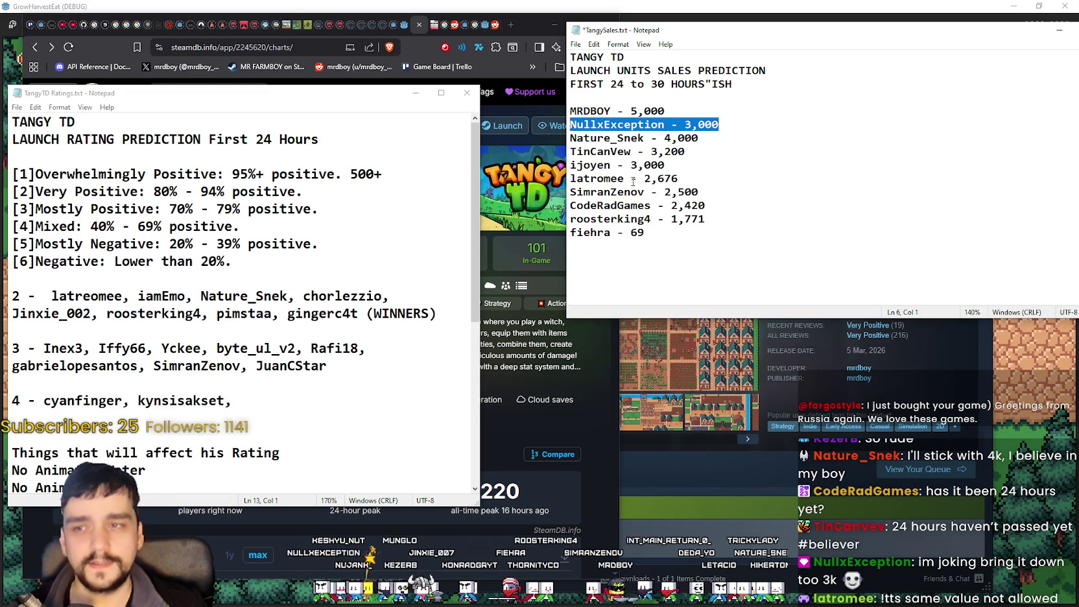
{"action": "key", "text": "BackSpace"}
{"action": "key", "text": "Delete"}
{"action": "left_click", "coordinate": [741, 120]}
{"action": "key", "text": "Return"}
{"action": "key", "text": "ctrl+z"}
{"action": "key", "text": "ctrl+y"}
{"action": "left_click", "coordinate": [728, 149]}
{"action": "key", "text": "Return"}
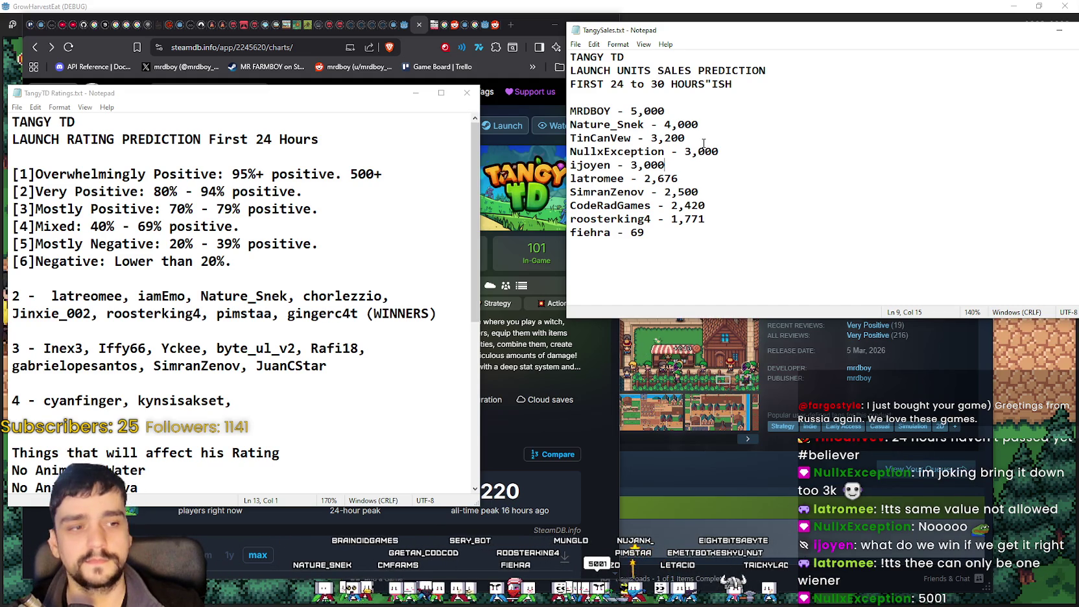
Move that entry to the top of the list as a 5,001 guess above 5,000.
{"action": "triple_click", "coordinate": [725, 146]}
{"action": "left_click_drag", "start_coordinate": [749, 146], "coordinate": [536, 146]}
{"action": "key", "text": "ctrl+c"}
{"action": "key", "text": "BackSpace"}
{"action": "key", "text": "BackSpace"}
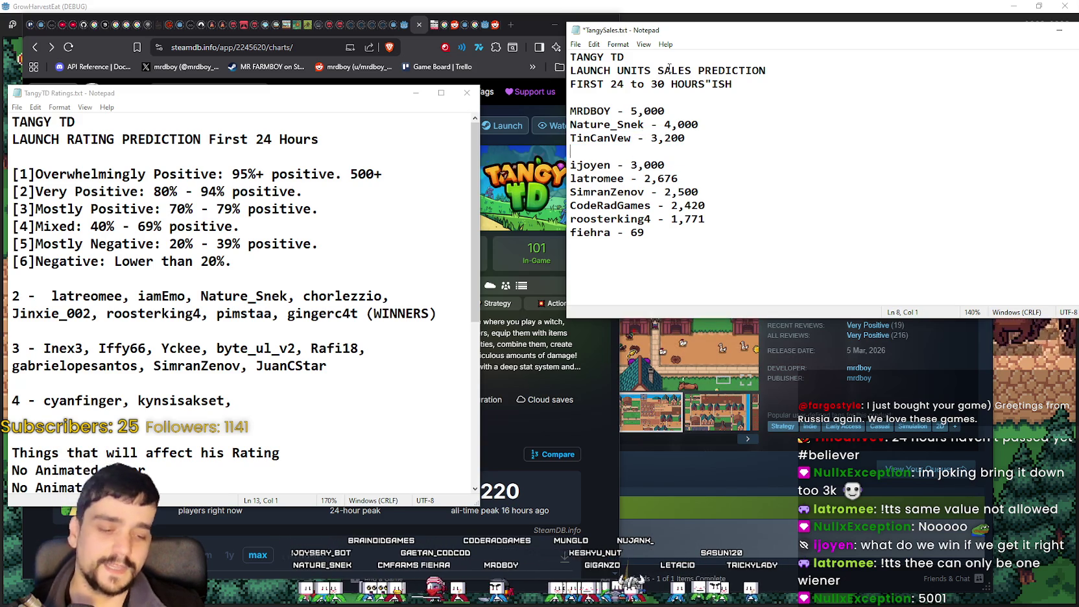
{"action": "left_click", "coordinate": [645, 85]}
{"action": "key", "text": "Return"}
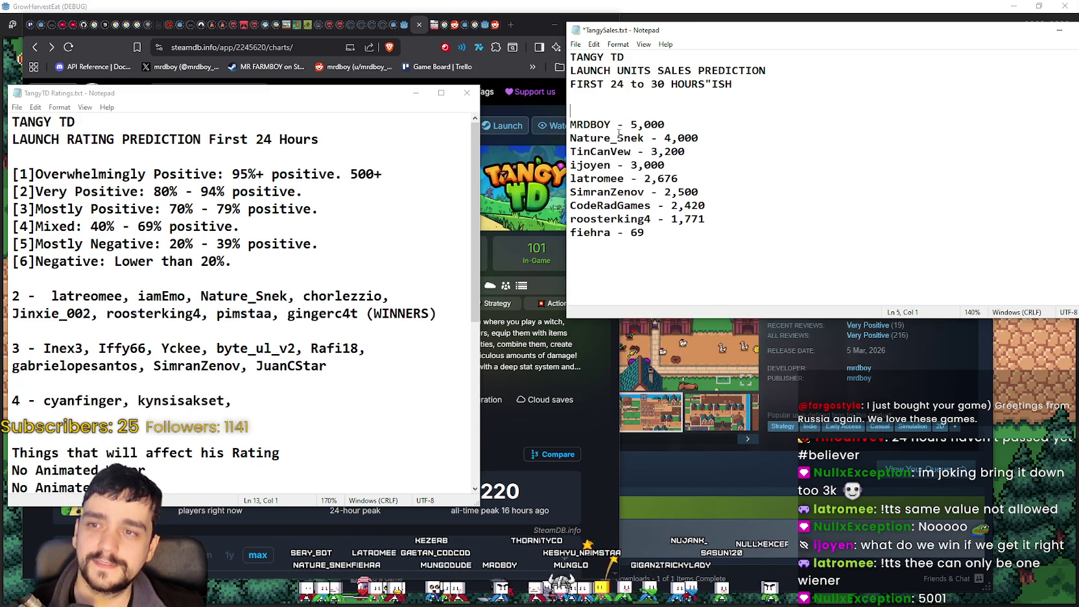
{"action": "key", "text": "ctrl+v"}
{"action": "left_click", "coordinate": [691, 113]}
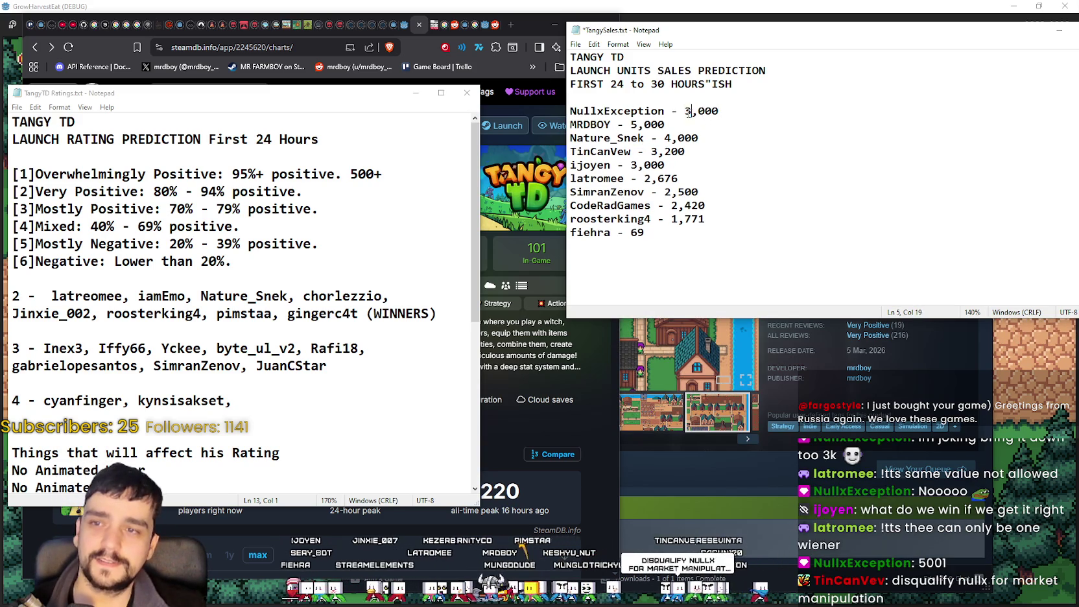
{"action": "left_click", "coordinate": [718, 136]}
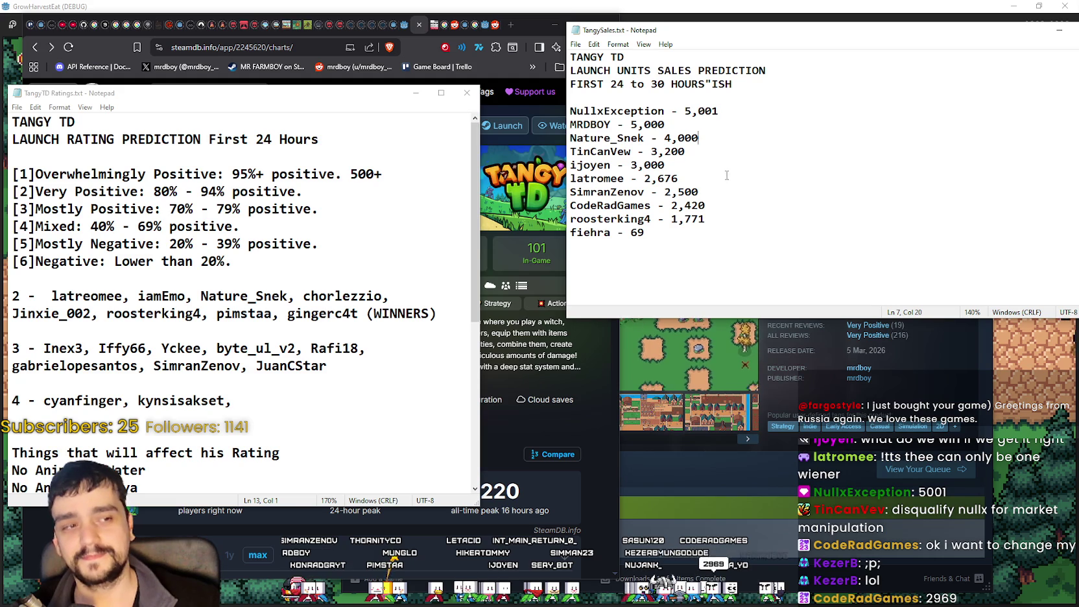
{"action": "left_click", "coordinate": [742, 191]}
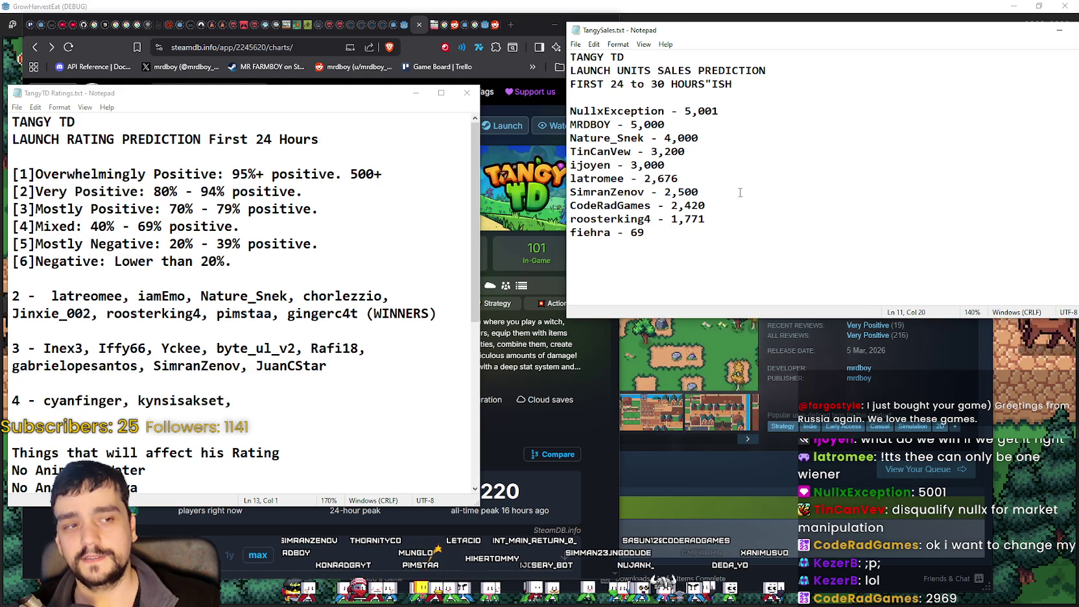
Change the 2,420 guess to 2,969.
{"action": "left_click", "coordinate": [691, 206]}
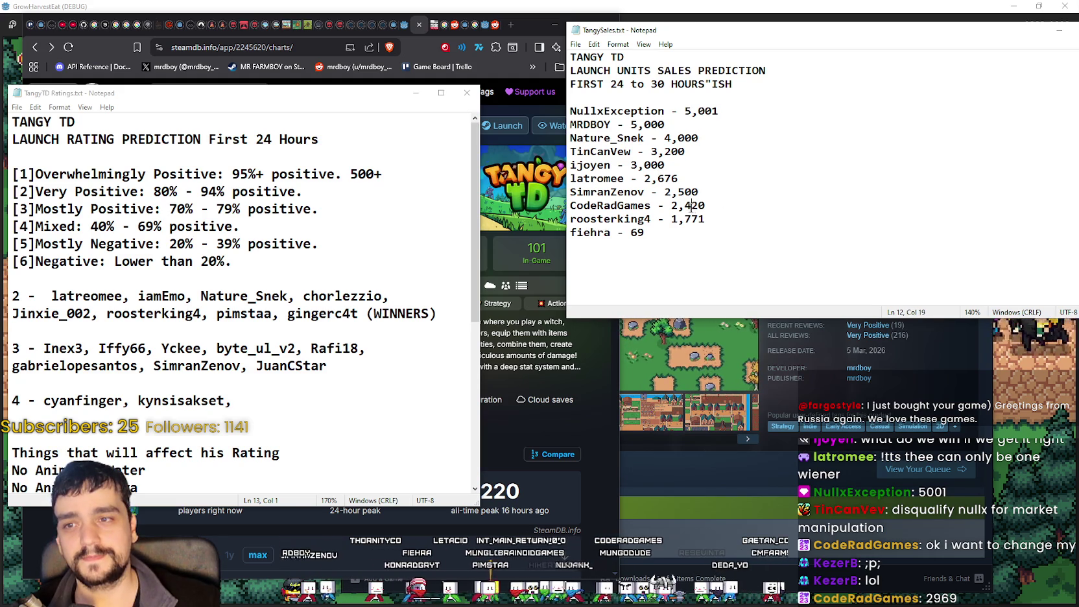
{"action": "key", "text": "shift+Left"}
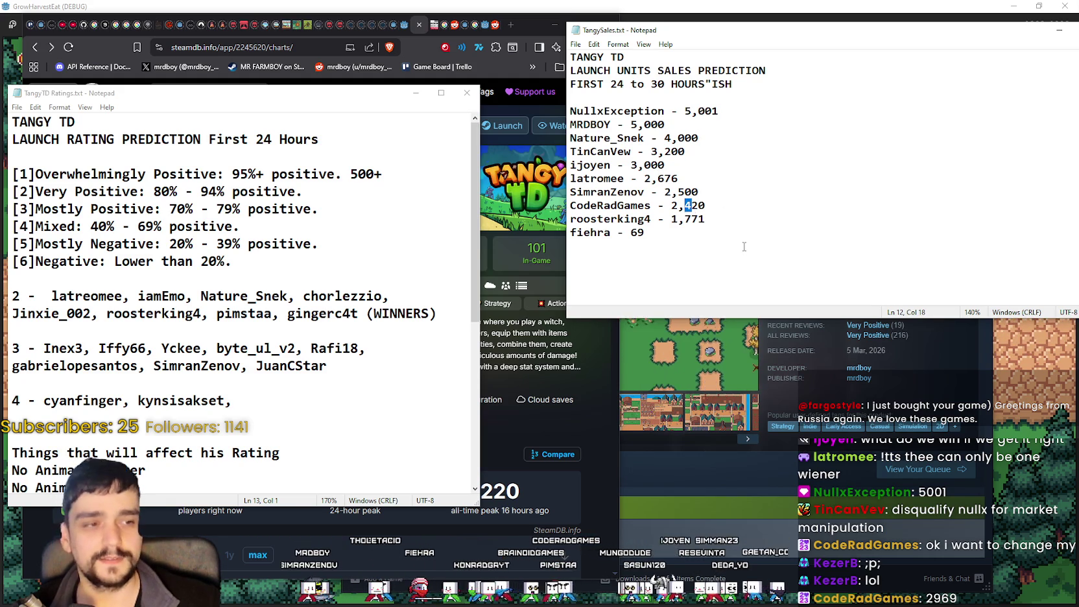
{"action": "type", "text": "9"}
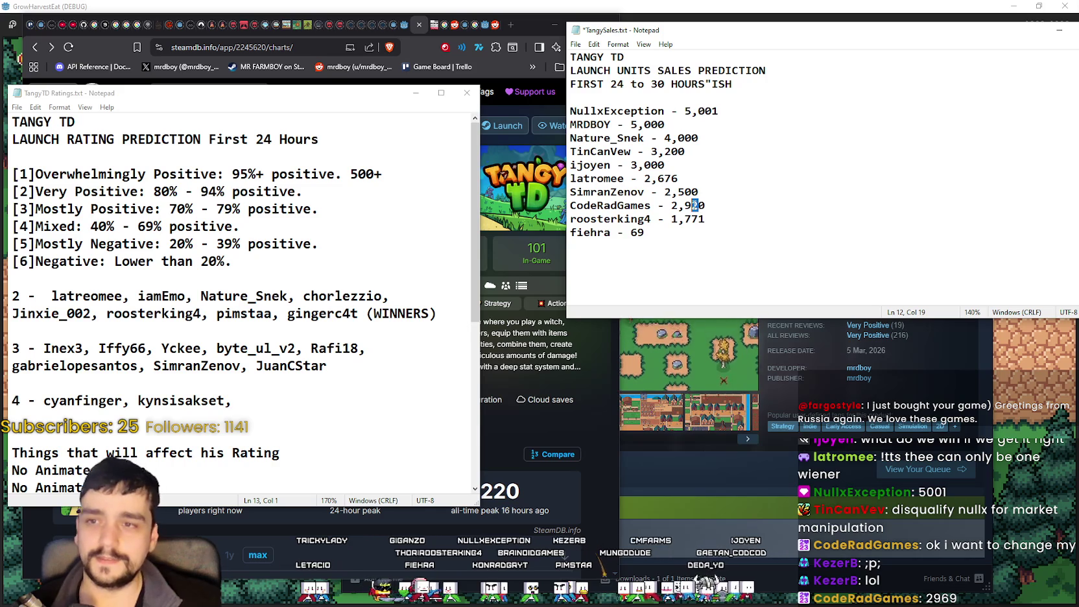
{"action": "key", "text": "shift+Right"}
{"action": "type", "text": "67"}
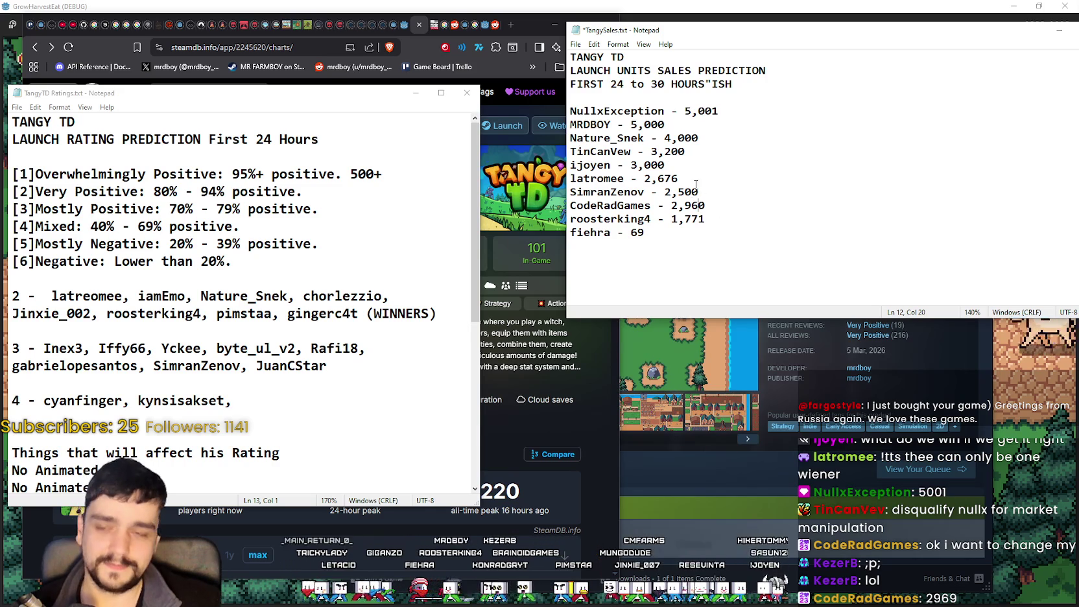
{"action": "key", "text": "BackSpace"}
{"action": "type", "text": "9"}
Move the 2,969 line below the 3,000 entry, save, and minimize TangyTD Ratings.txt.
{"action": "key", "text": "shift+Home"}
{"action": "key", "text": "ctrl+c"}
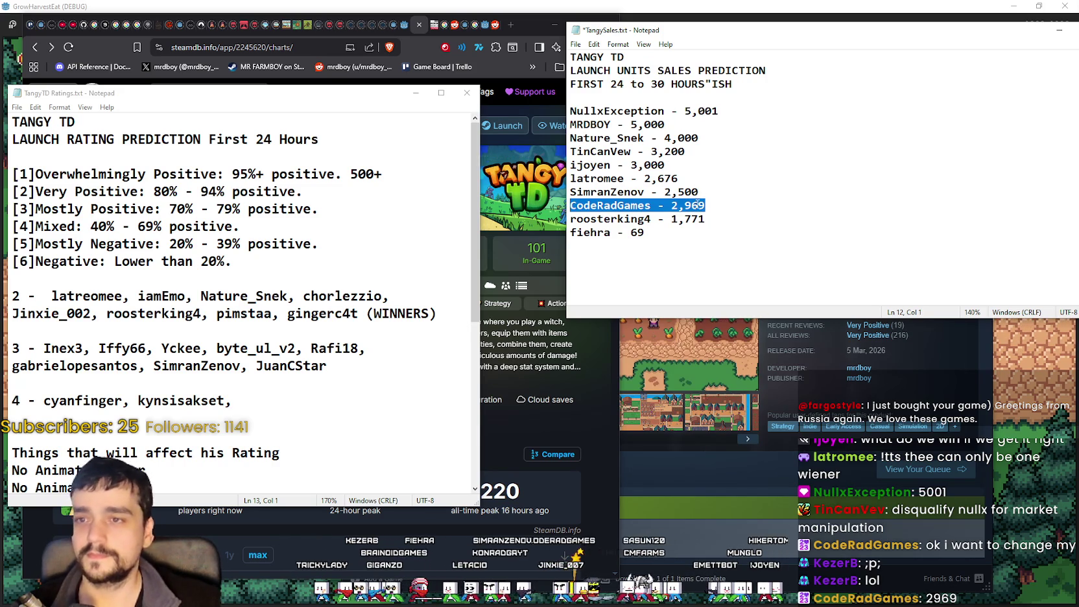
{"action": "key", "text": "BackSpace"}
{"action": "key", "text": "BackSpace"}
{"action": "left_click", "coordinate": [665, 151]}
{"action": "left_click", "coordinate": [672, 169]}
{"action": "key", "text": "Return"}
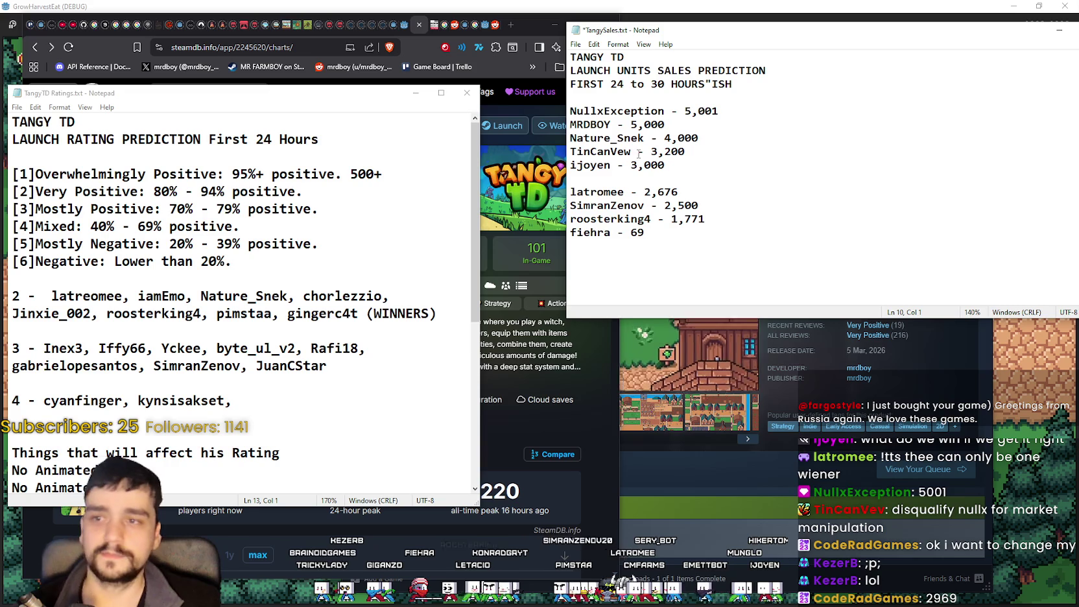
{"action": "key", "text": "ctrl+v"}
{"action": "left_click", "coordinate": [740, 214]}
{"action": "key", "text": "ctrl+s"}
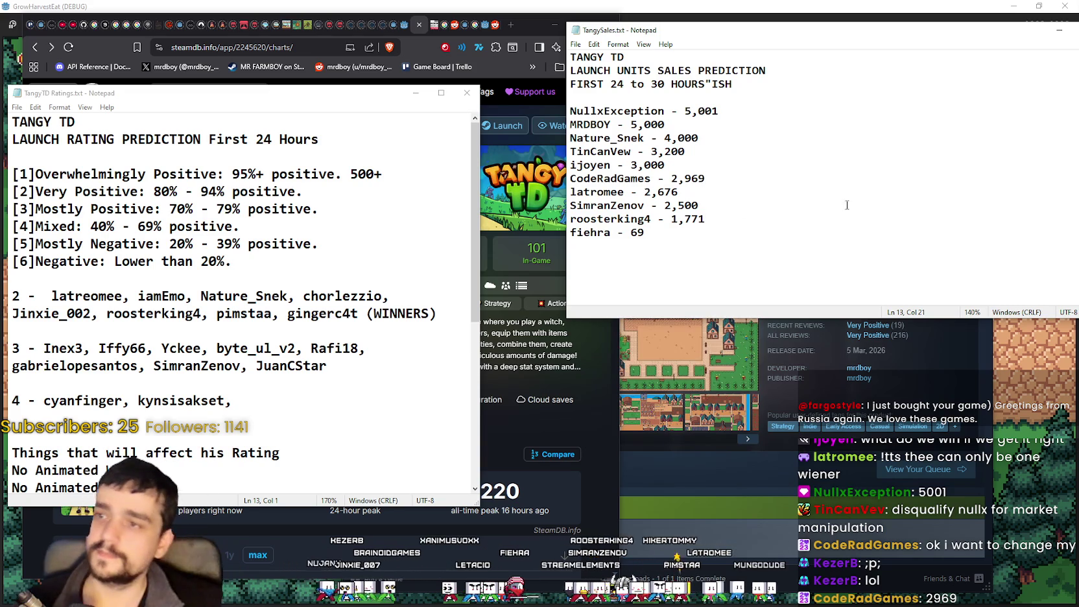
{"action": "left_click", "coordinate": [416, 94]}
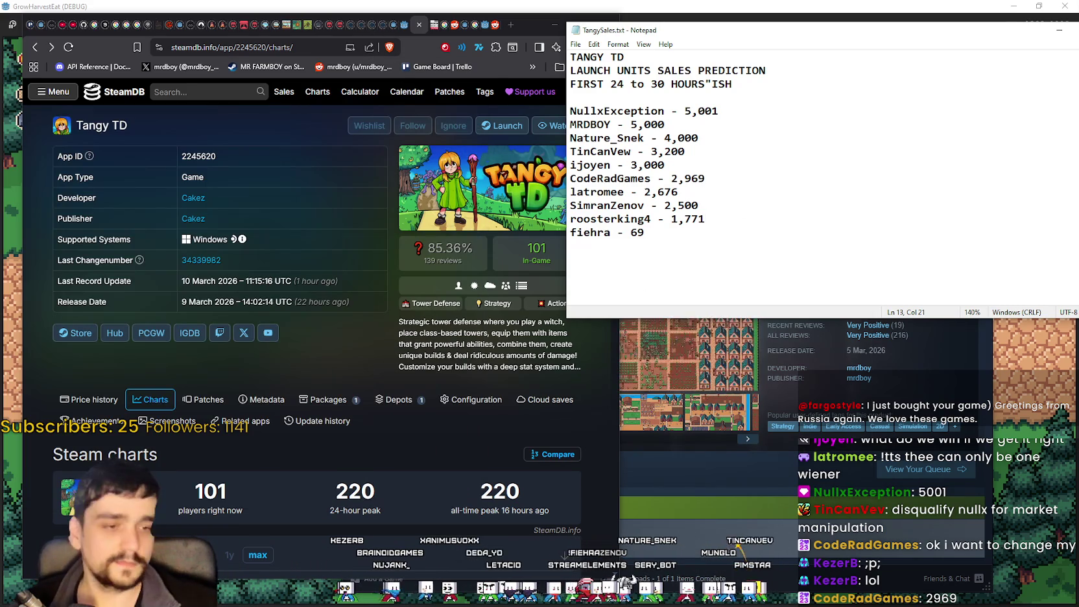
Bring back TangyTD Players.txt, then shift it right and resize it beside the sales list.
{"action": "key", "text": "alt+Tab"}
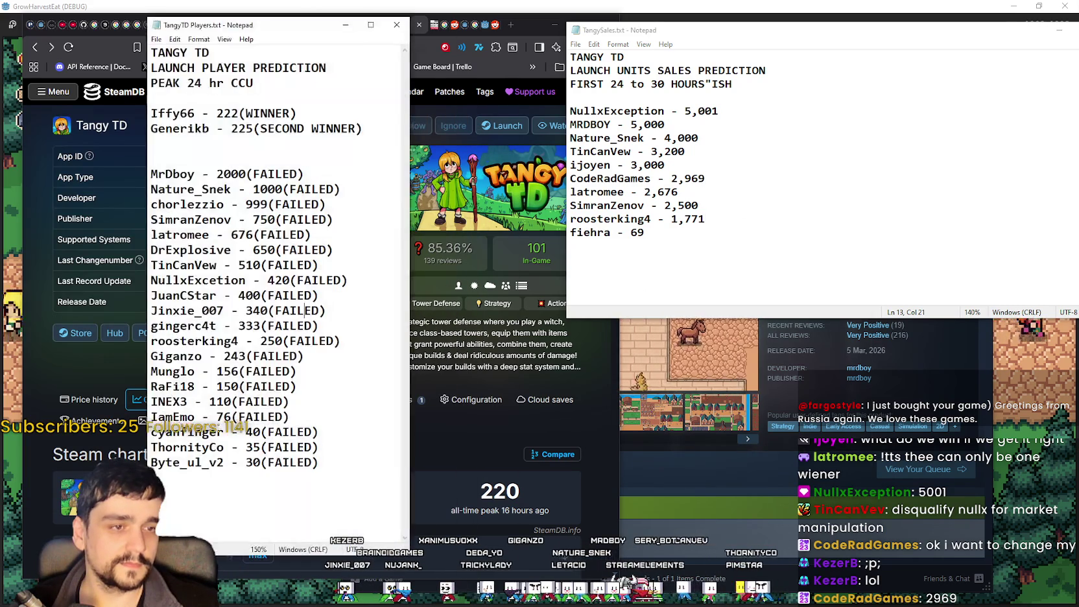
{"action": "left_click_drag", "start_coordinate": [228, 29], "coordinate": [291, 27]}
{"action": "left_click", "coordinate": [737, 189]}
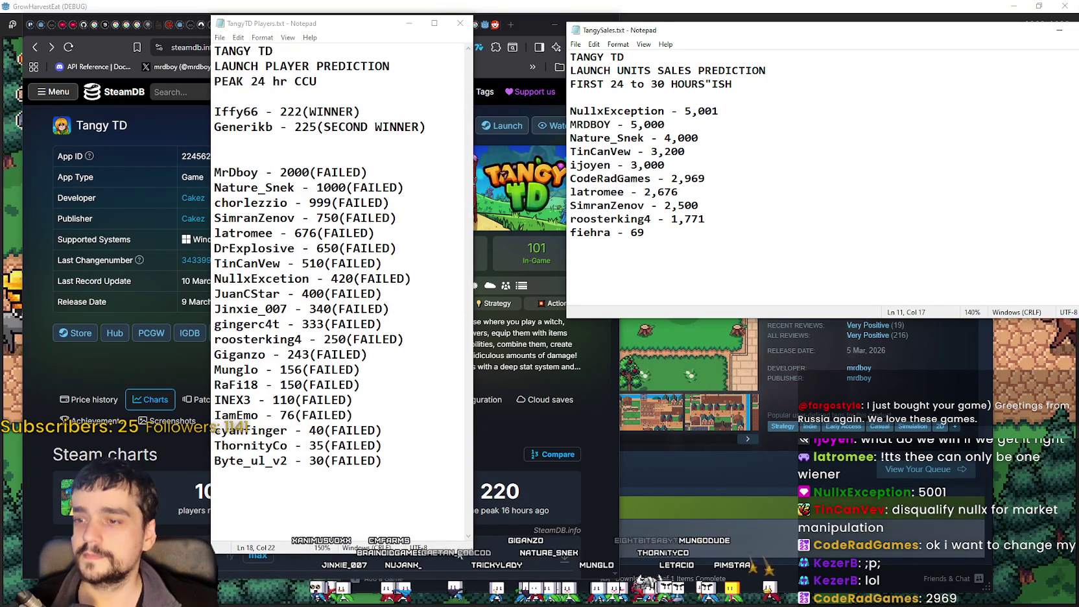
{"action": "mouse_move", "coordinate": [471, 553]}
{"action": "left_mouse_down"}
{"action": "mouse_move", "coordinate": [448, 480]}
{"action": "mouse_move", "coordinate": [446, 494]}
{"action": "left_mouse_up"}
{"action": "left_click", "coordinate": [693, 299]}
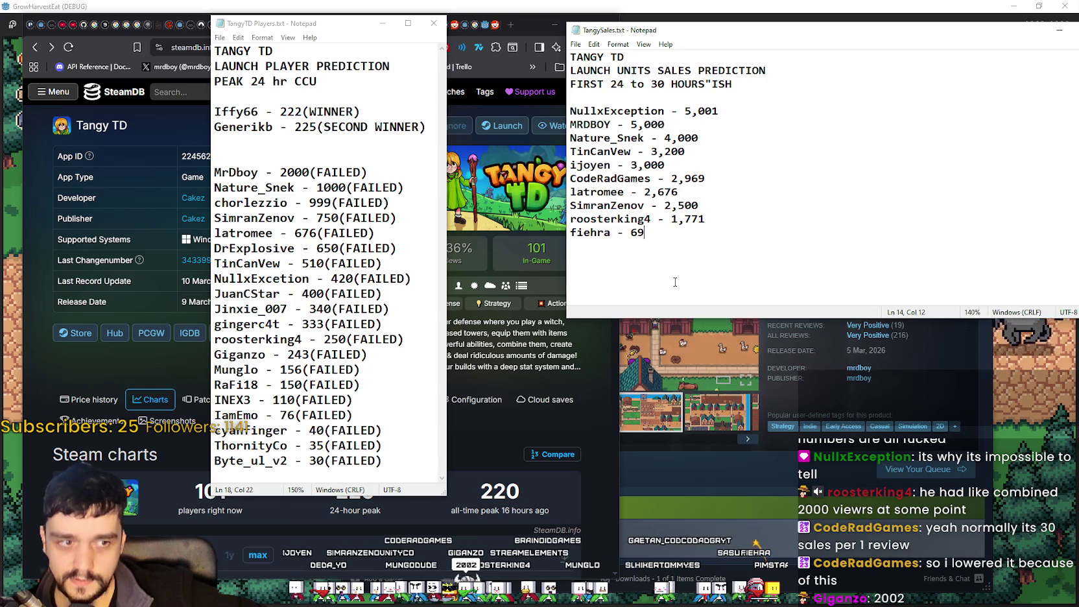
Add a new line below the 2,500 entry and type the viewer's name.
{"action": "left_click", "coordinate": [699, 204]}
{"action": "key", "text": "Return"}
{"action": "type", "text": "Giganzo - 2002"}
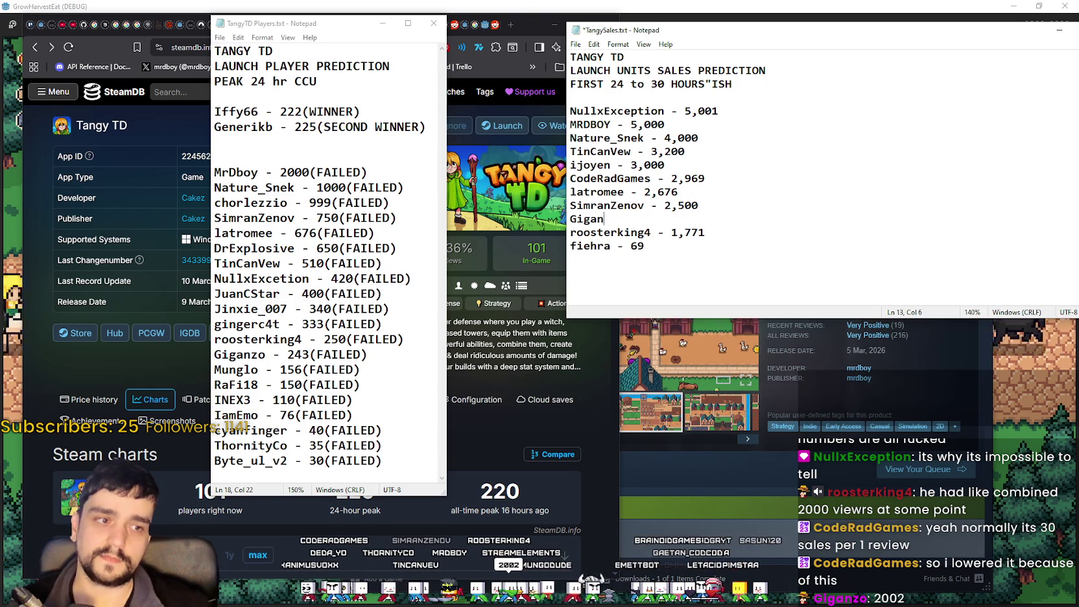
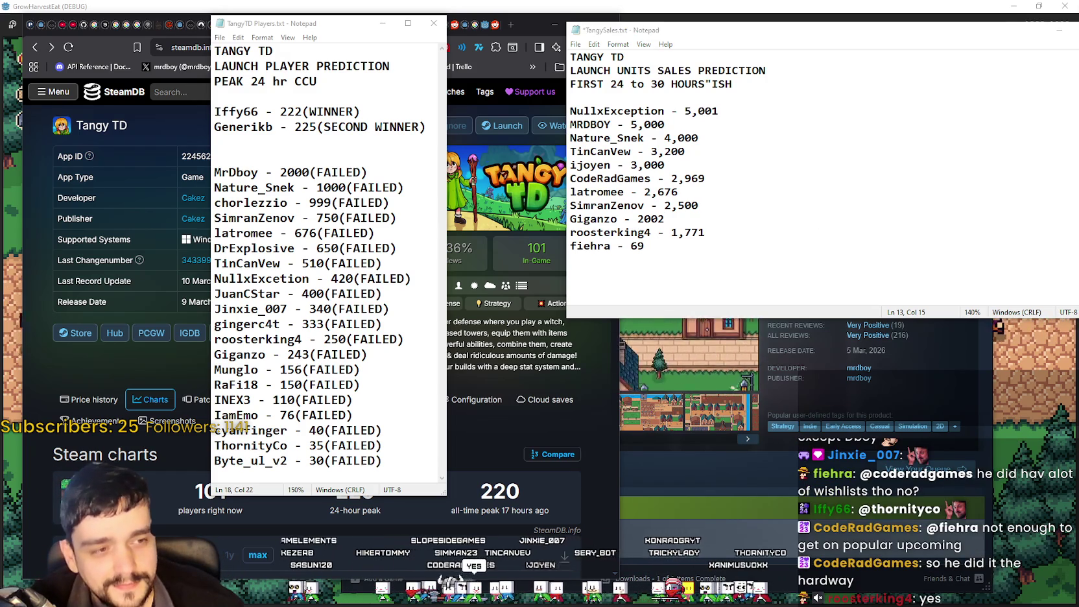
Start a new note below the sales list with an enlarged username-prefixed 'SOLO GAME DEV PREDICTION' heading.
{"action": "key", "text": "ctrl+shift+n"}
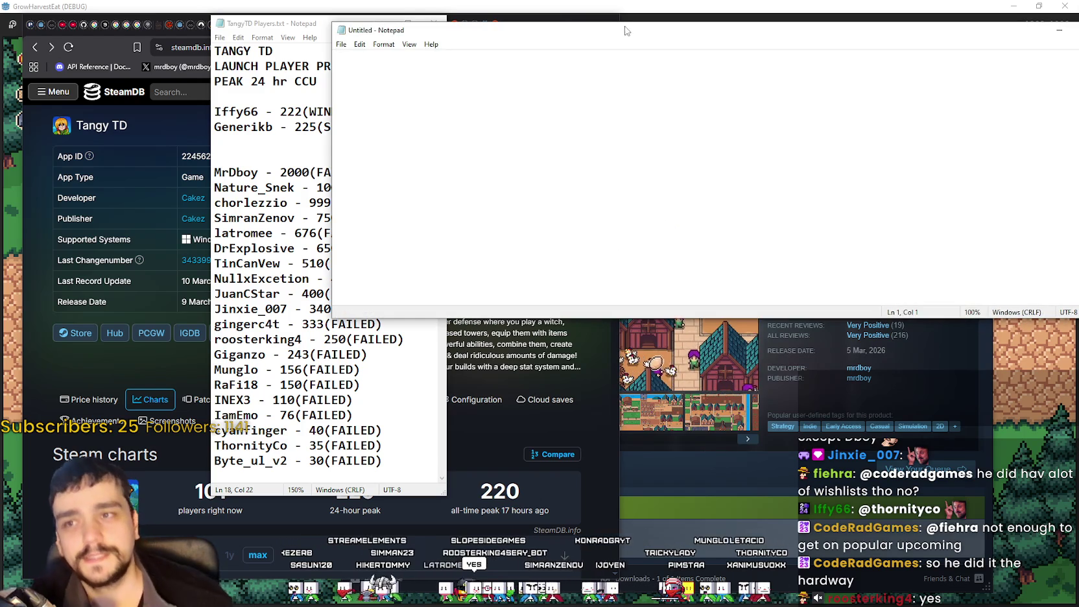
{"action": "left_click_drag", "start_coordinate": [609, 34], "coordinate": [621, 281]}
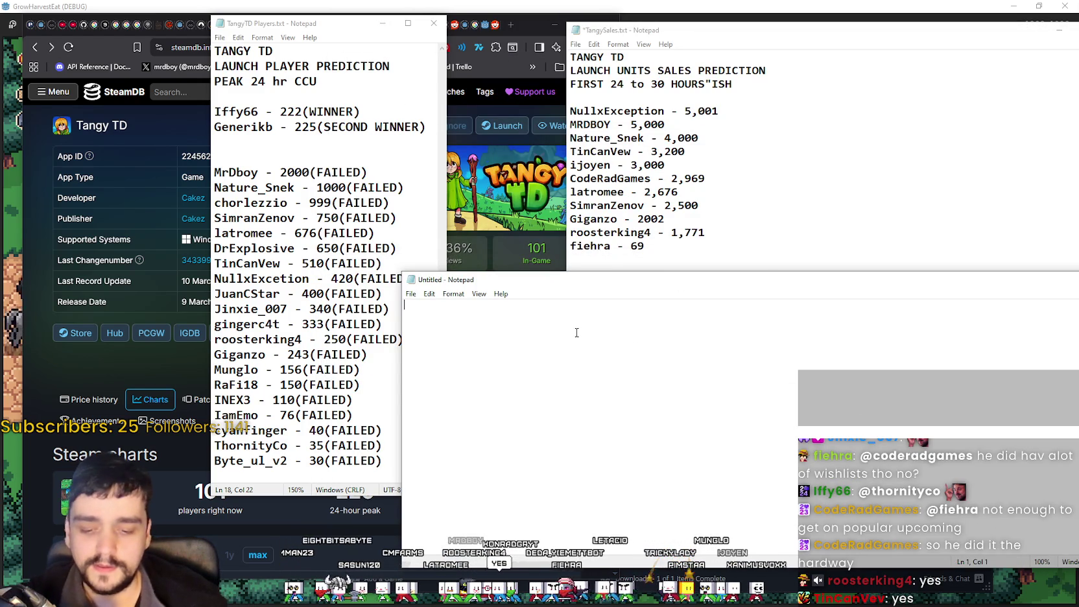
{"action": "type", "text": "DBOY SOLO GAM"}
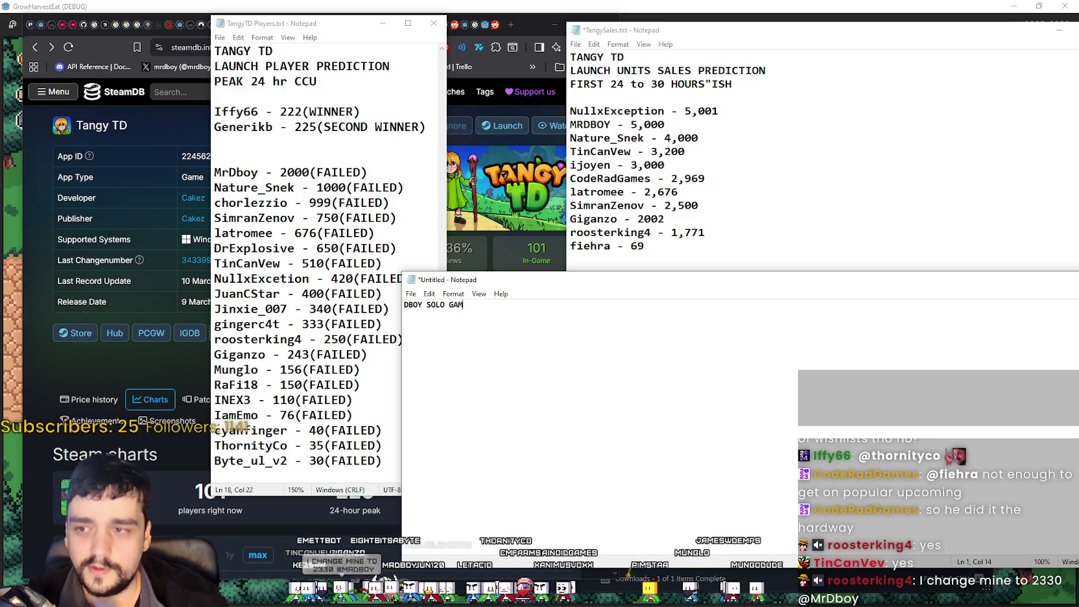
{"action": "type", "text": "EVE"}
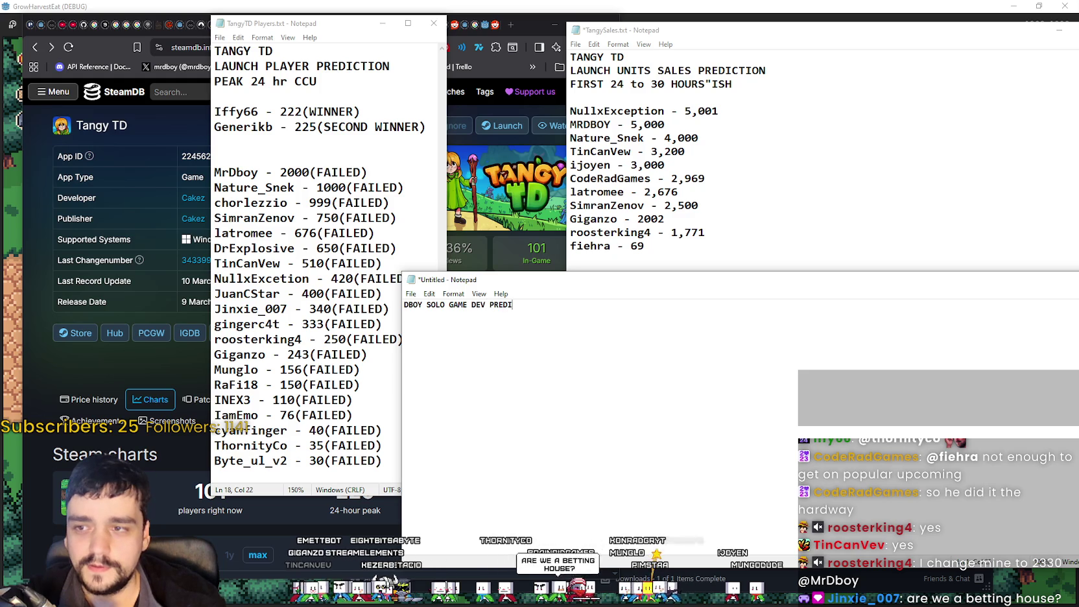
{"action": "scroll", "coordinate": [552, 323], "scroll_direction": "up", "scroll_amount": 10, "text": "ctrl"}
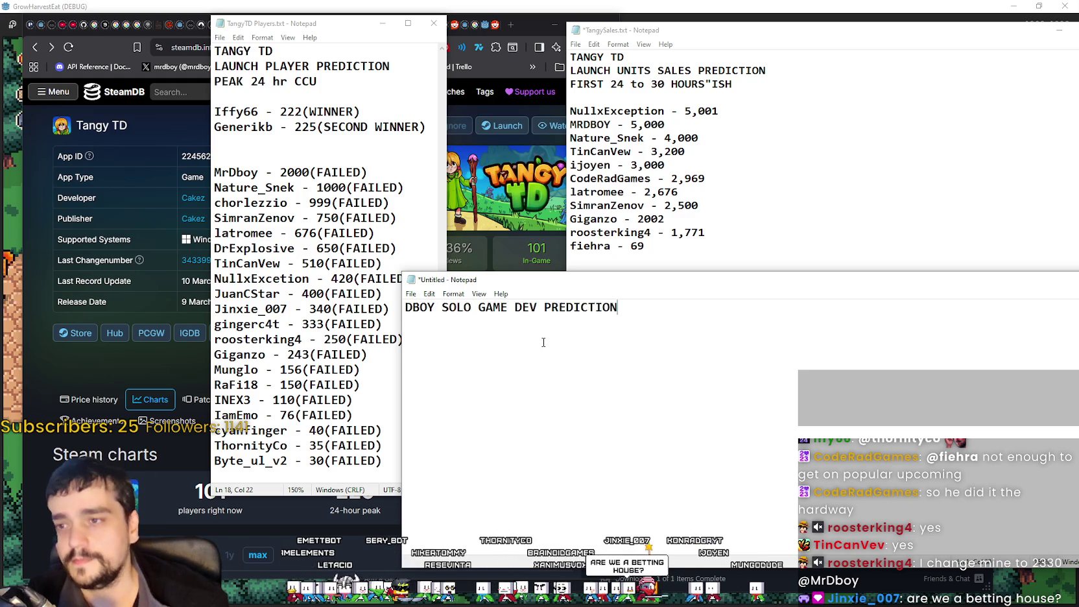
{"action": "key", "text": "Return"}
{"action": "key", "text": "Return"}
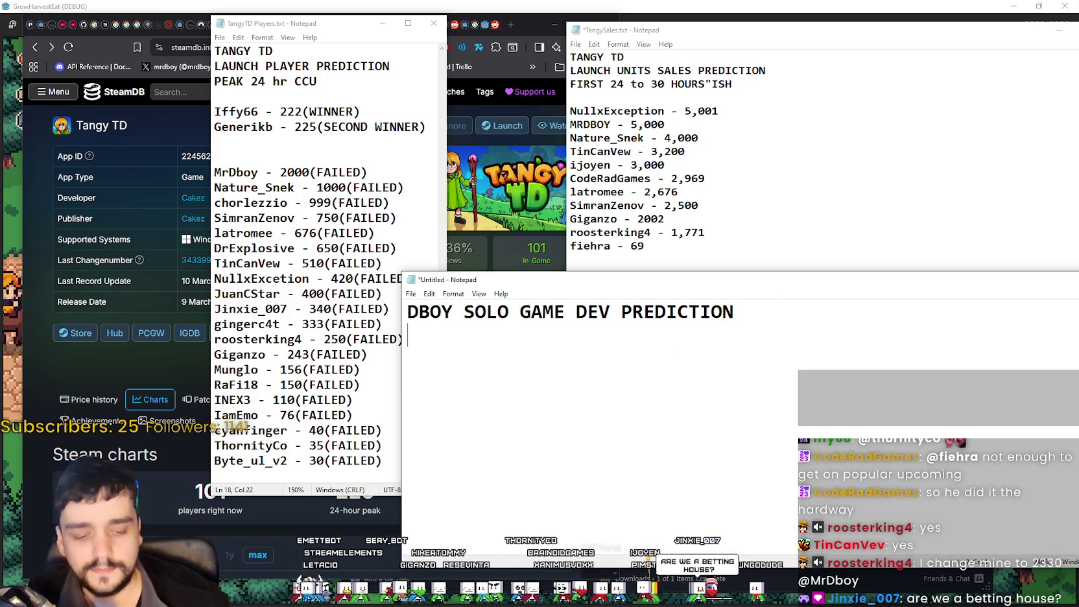
{"action": "type", "text": "W"}
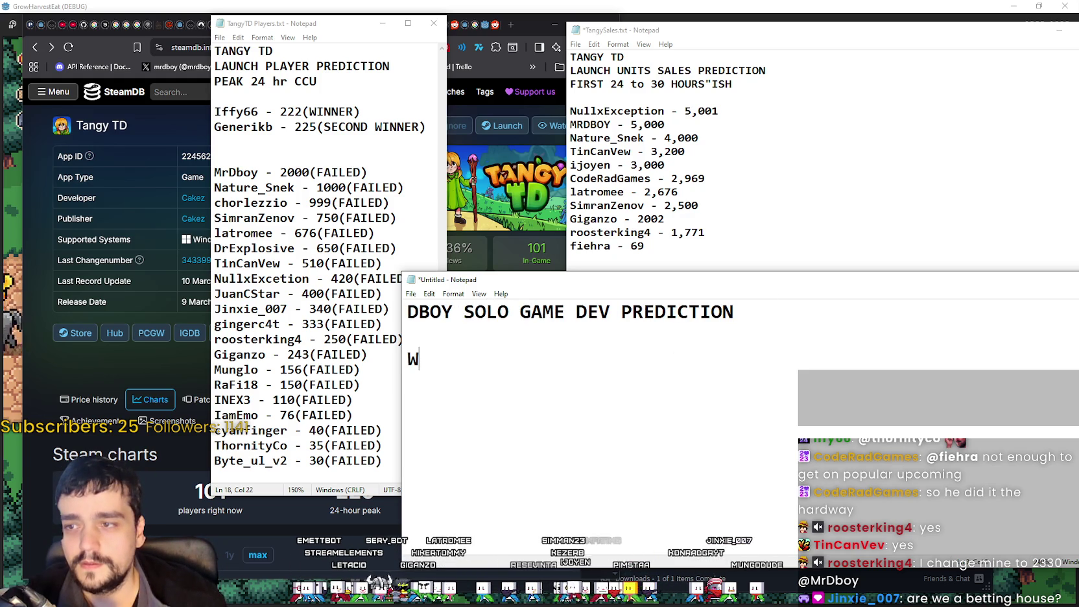
{"action": "type", "text": "ILL "}
{"action": "type", "text": "DBOY EVER"}
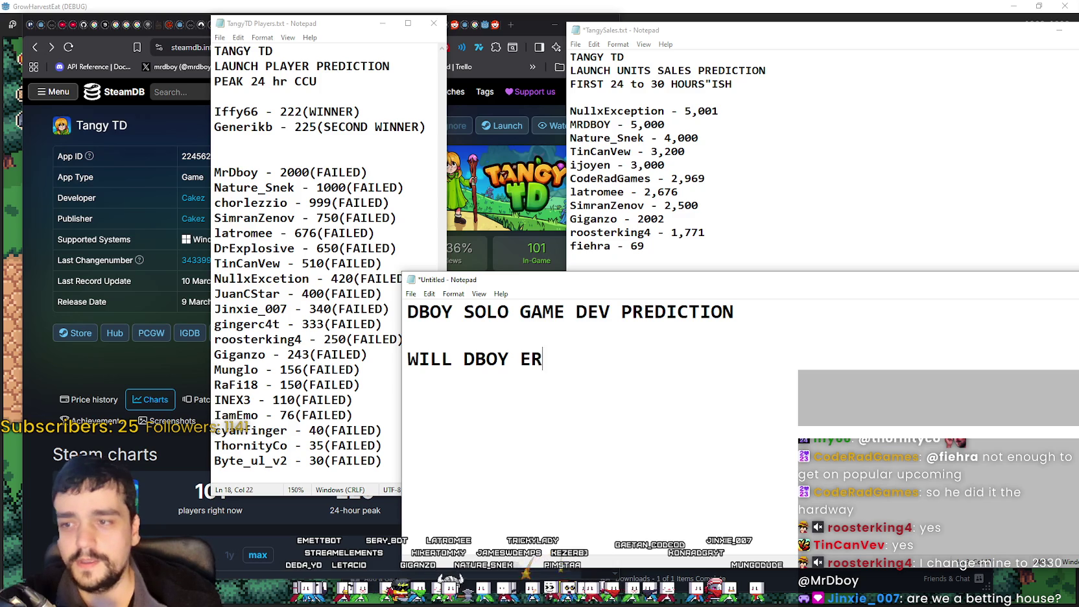
Write the question ending 'EVER MAKE IT AS A SOLO GAME DEVELOPER???' with the spacing fixed.
{"action": "key", "text": "BackSpace"}
{"action": "key", "text": "BackSpace"}
{"action": "type", "text": "EVER MAKE IT A"}
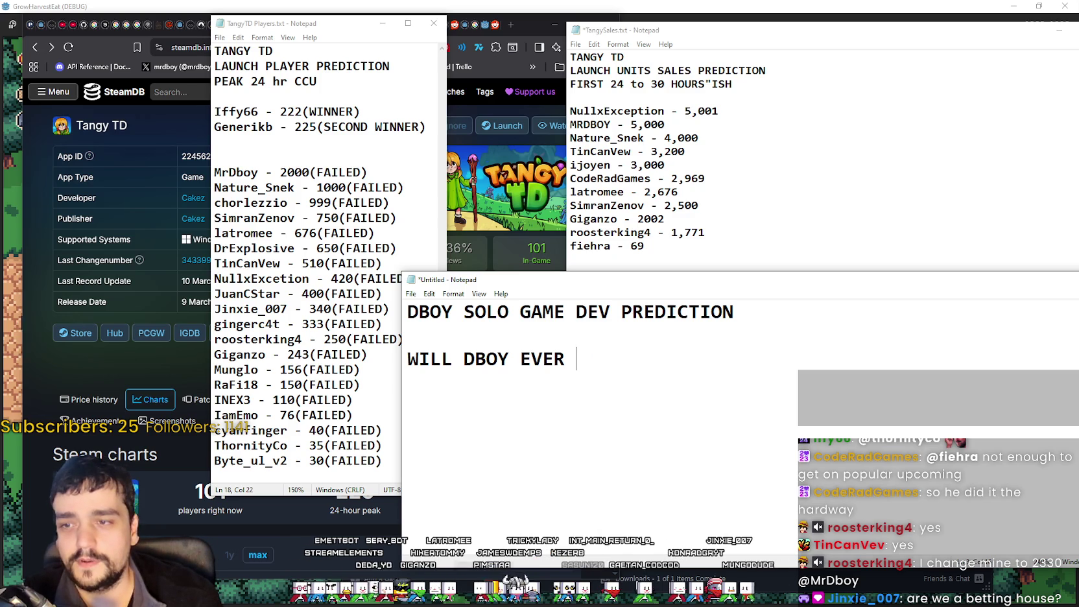
{"action": "type", "text": "S A SO"}
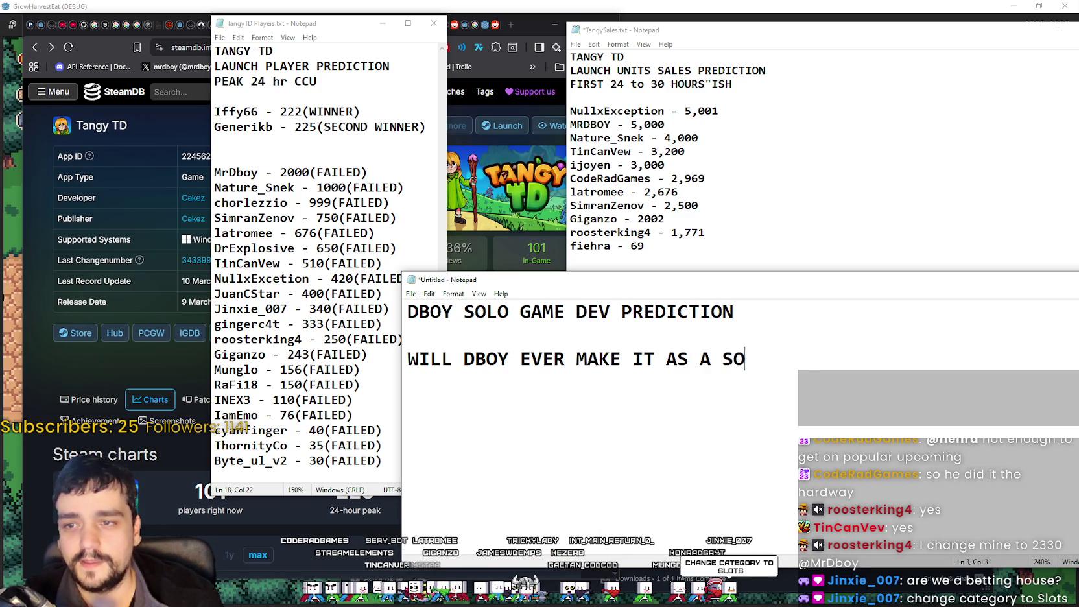
{"action": "type", "text": "LO GAMEDEVELOPER"}
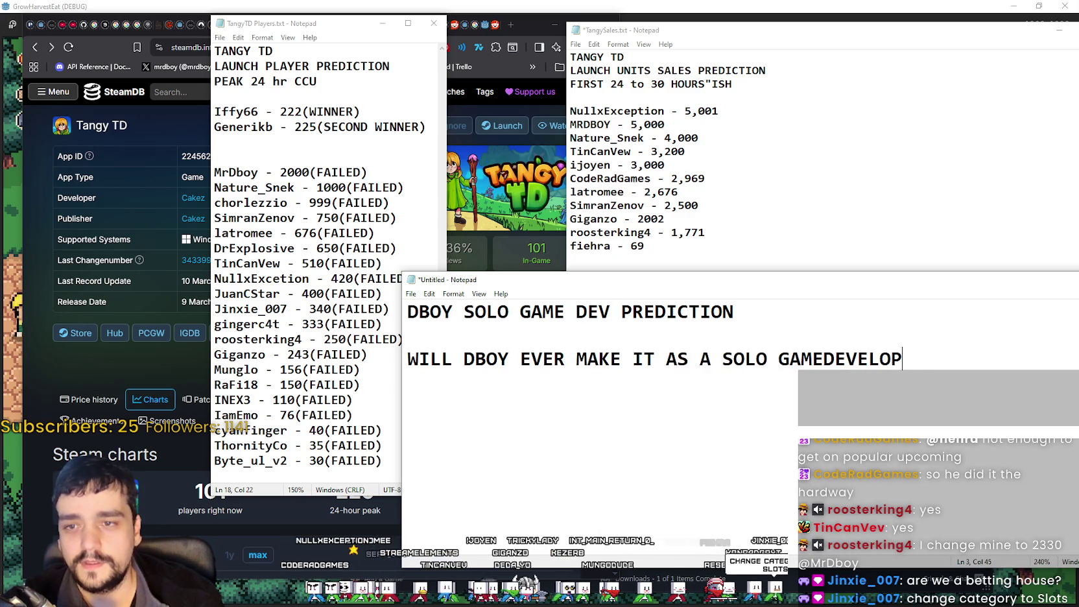
{"action": "left_click", "coordinate": [829, 361]}
{"action": "key", "text": "Up"}
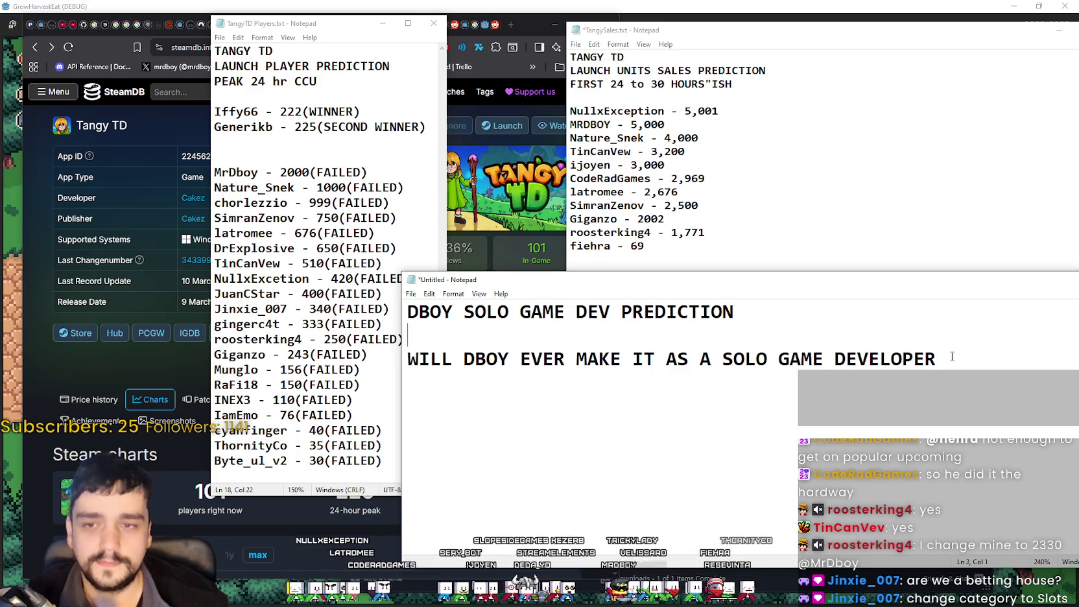
{"action": "type", "text": "???"}
{"action": "type", "text": "YES -"}
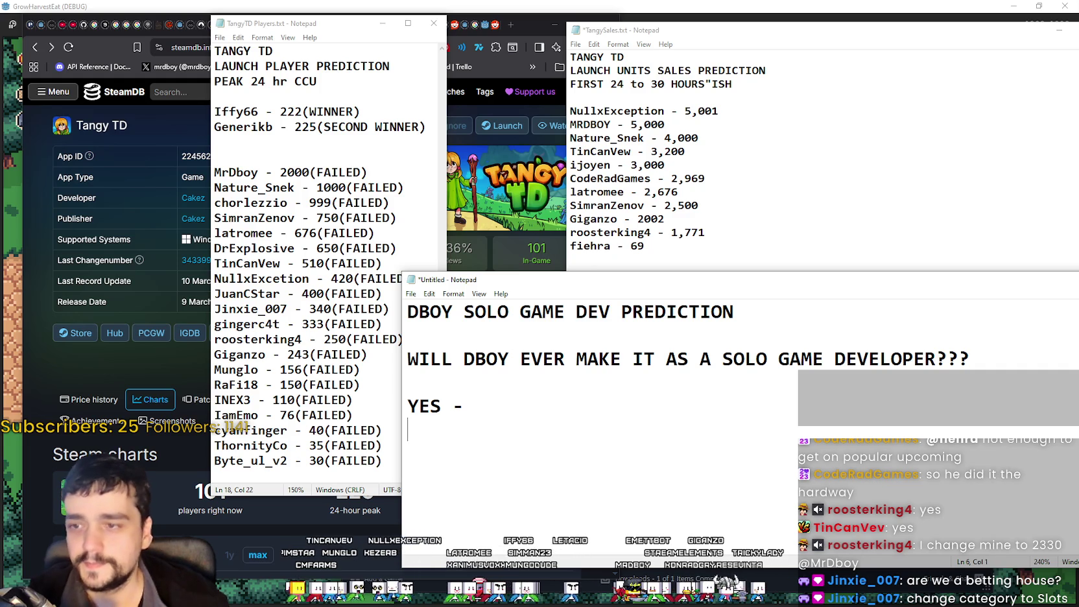
Add the 'YES -', 'NO -' and 'I DON'T CARE -' answer lines below the question.
{"action": "key", "text": "BackSpace"}
{"action": "key", "text": "Return"}
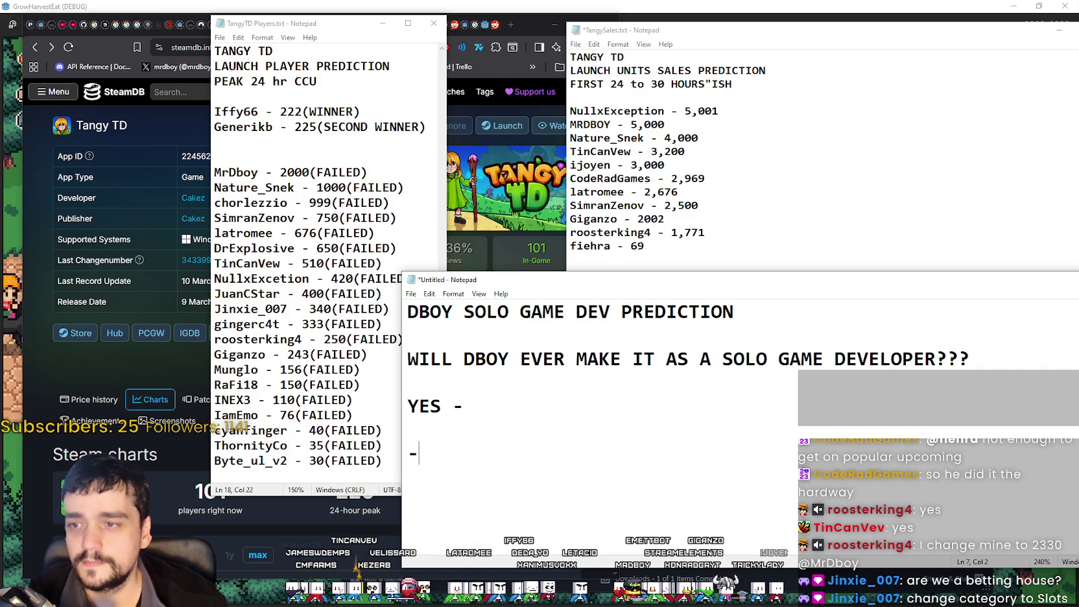
{"action": "type", "text": "No"}
{"action": "key", "text": "BackSpace"}
{"action": "type", "text": "O -  "}
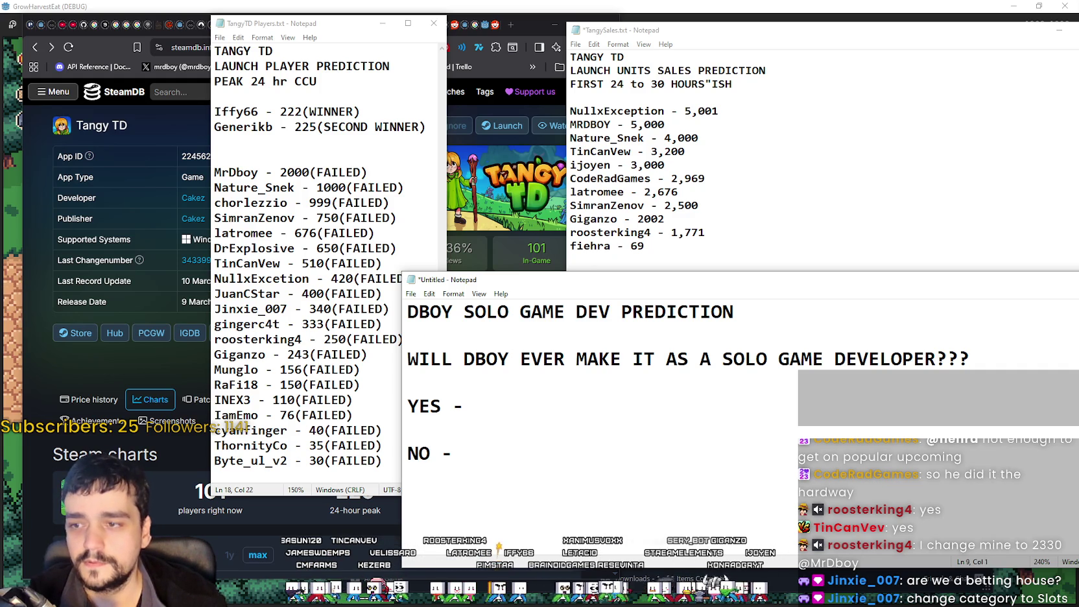
{"action": "type", "text": "I DON'"}
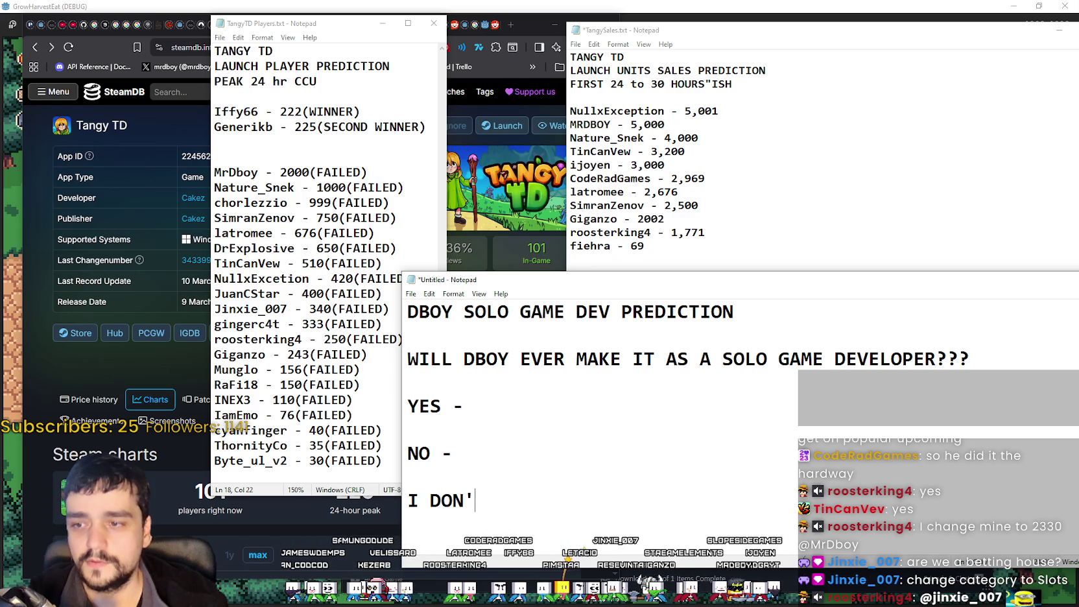
{"action": "type", "text": "T CARE -"}
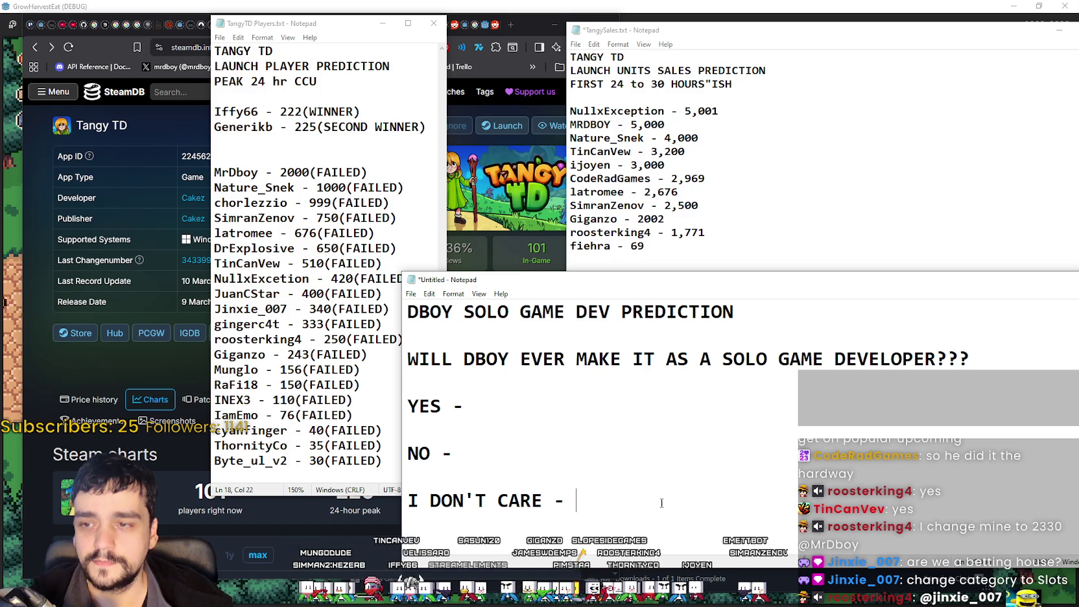
{"action": "key", "text": "Up"}
{"action": "key", "text": "Up"}
{"action": "key", "text": "Up"}
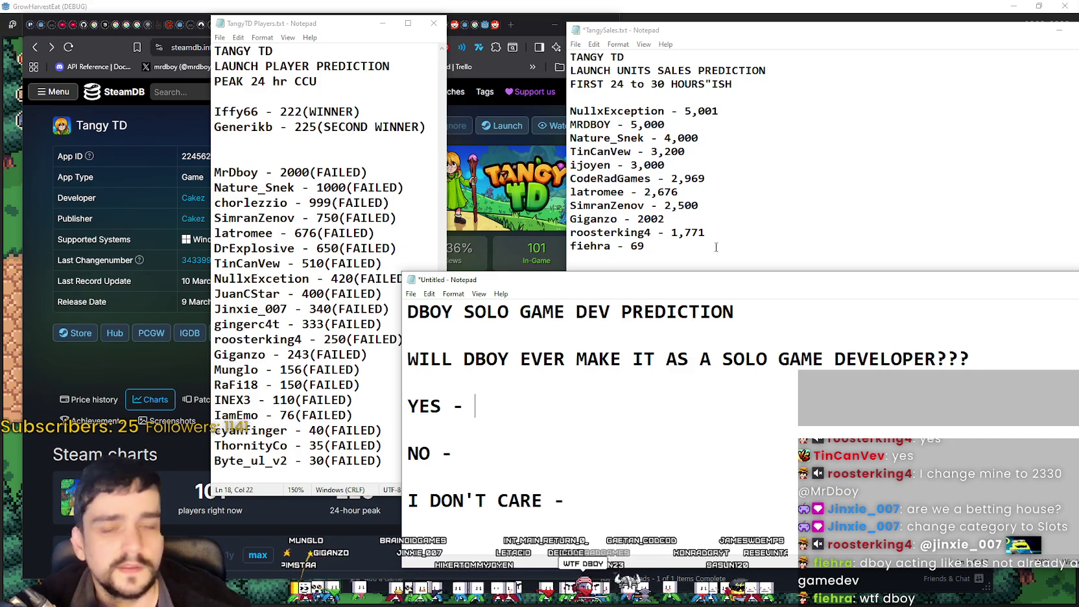
{"action": "left_click", "coordinate": [678, 237]}
In the sales list, change the 1,771 guess to 2,330 and move it right after the 2,500 entry.
{"action": "key", "text": "BackSpace"}
{"action": "type", "text": "2"}
{"action": "left_click_drag", "start_coordinate": [705, 232], "coordinate": [541, 234]}
{"action": "key", "text": "ctrl+c"}
{"action": "type", "text": "330"}
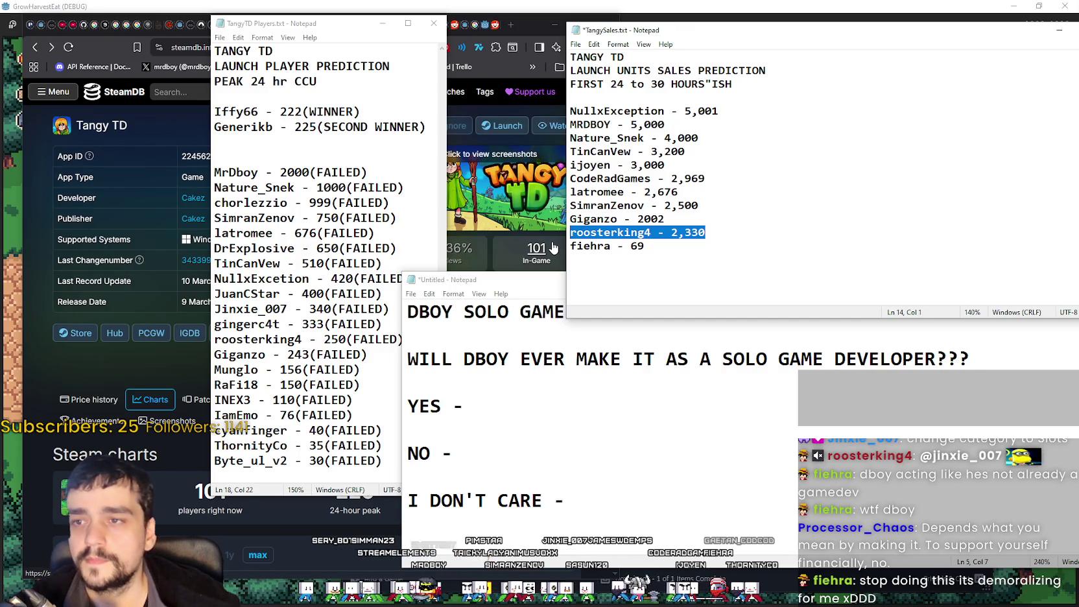
{"action": "key", "text": "BackSpace"}
{"action": "key", "text": "BackSpace"}
{"action": "key", "text": "Return"}
{"action": "key", "text": "ctrl+v"}
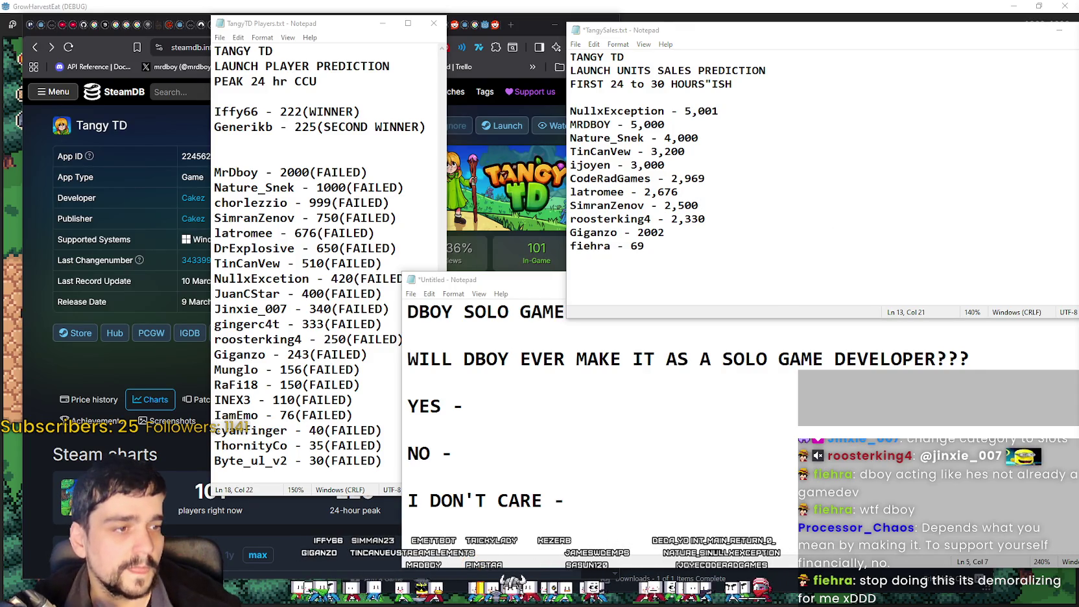
{"action": "left_click", "coordinate": [712, 438]}
{"action": "left_click", "coordinate": [689, 386]}
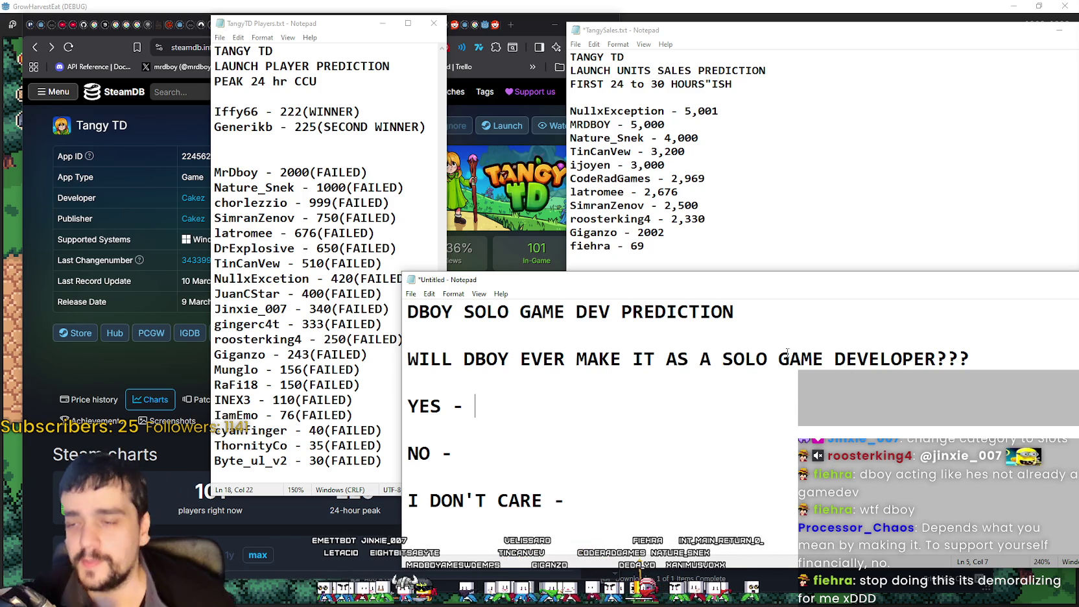
Number the answers as '[1] YES -', '[2] NO -' and '[3] I DON'T CARE -'.
{"action": "type", "text": "1"}
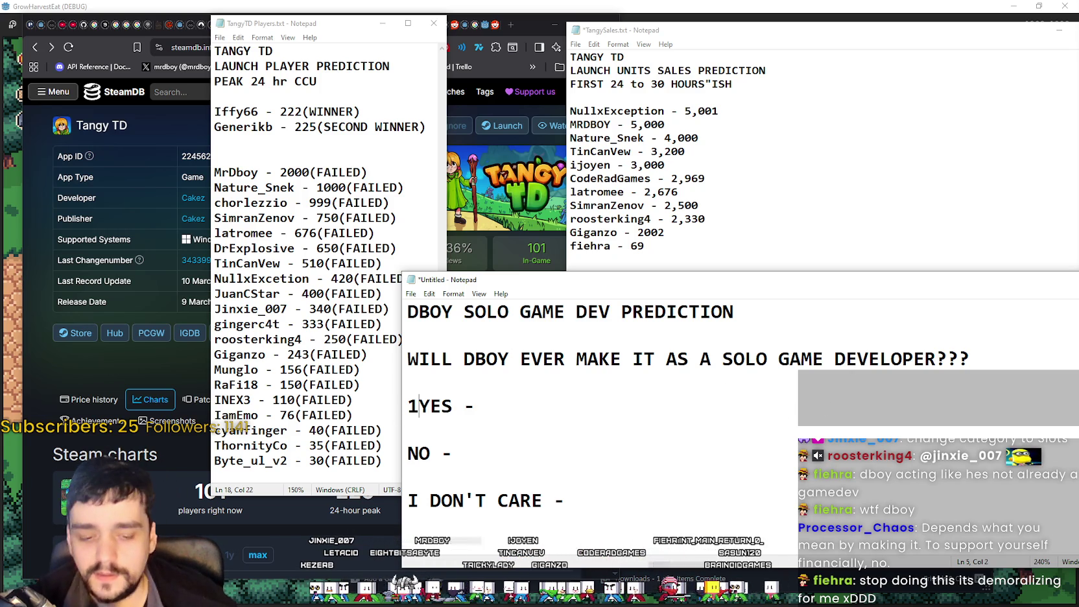
{"action": "type", "text": "1]"}
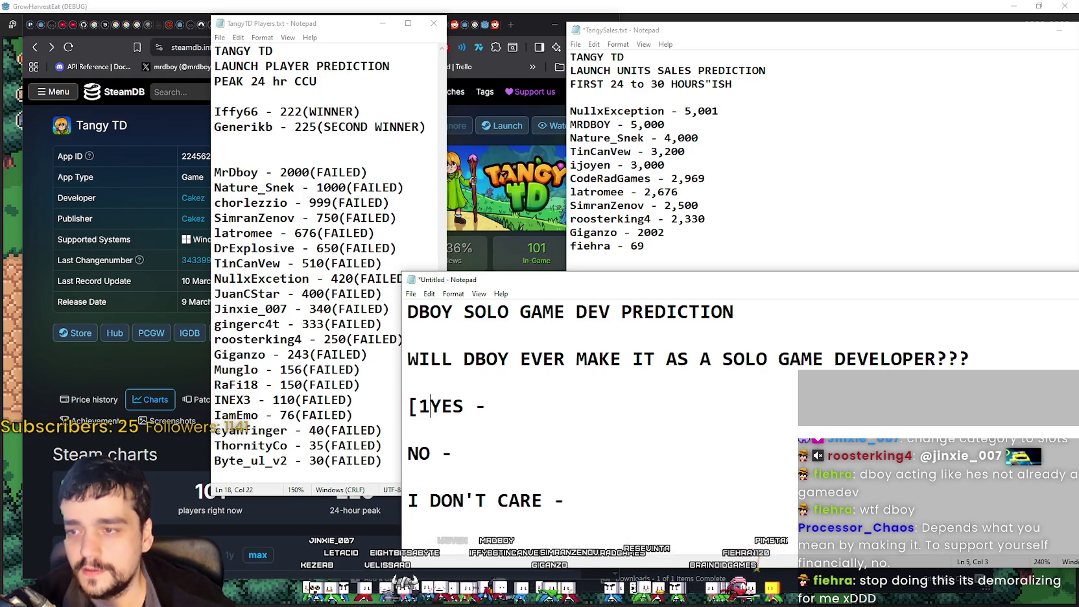
{"action": "key", "text": "Down"}
{"action": "key", "text": "Down"}
{"action": "key", "text": "Home"}
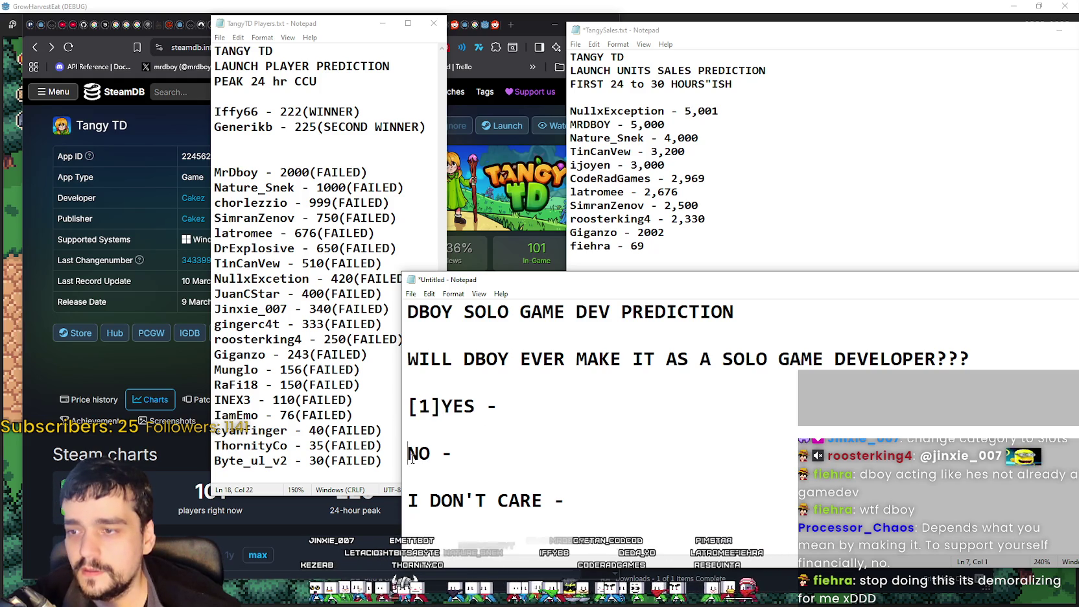
{"action": "type", "text": "[2]"}
{"action": "key", "text": "Tab"}
{"action": "type", "text": "[3]"}
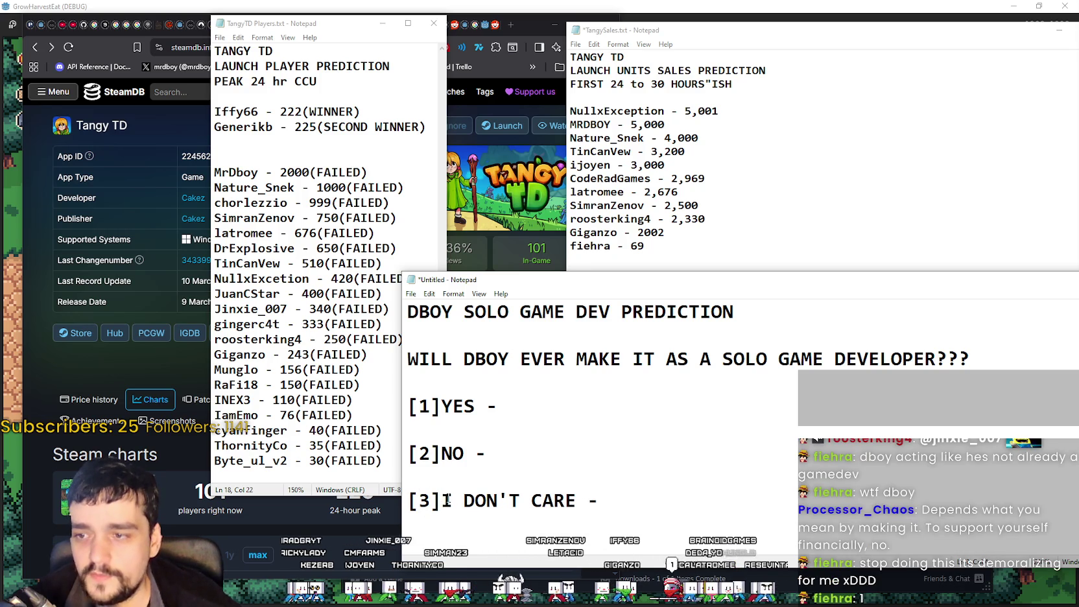
{"action": "left_click", "coordinate": [626, 450]}
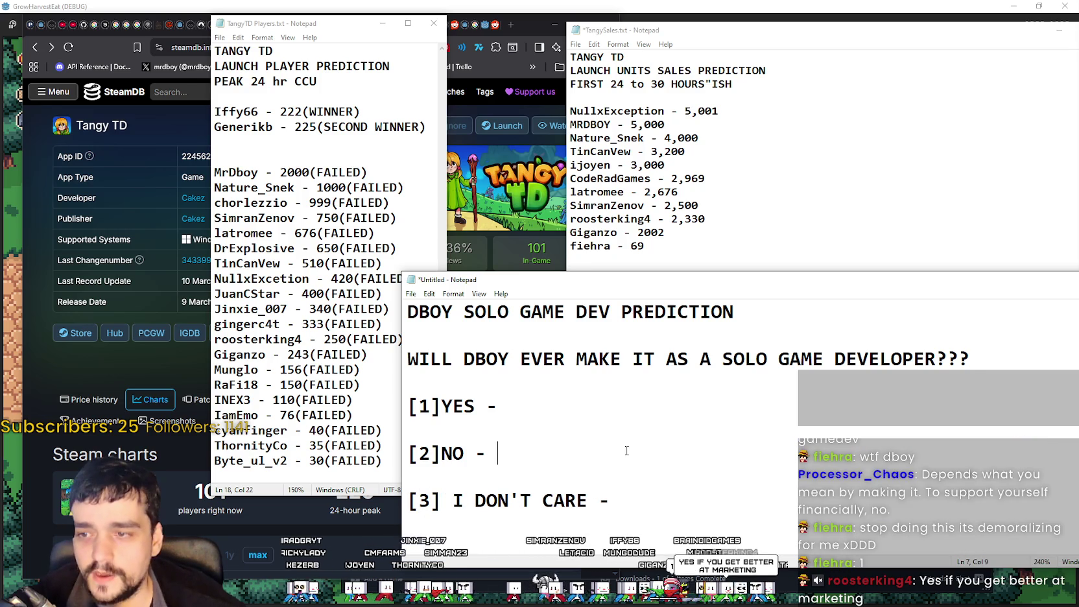
{"action": "left_click", "coordinate": [442, 447]}
{"action": "left_click", "coordinate": [441, 406]}
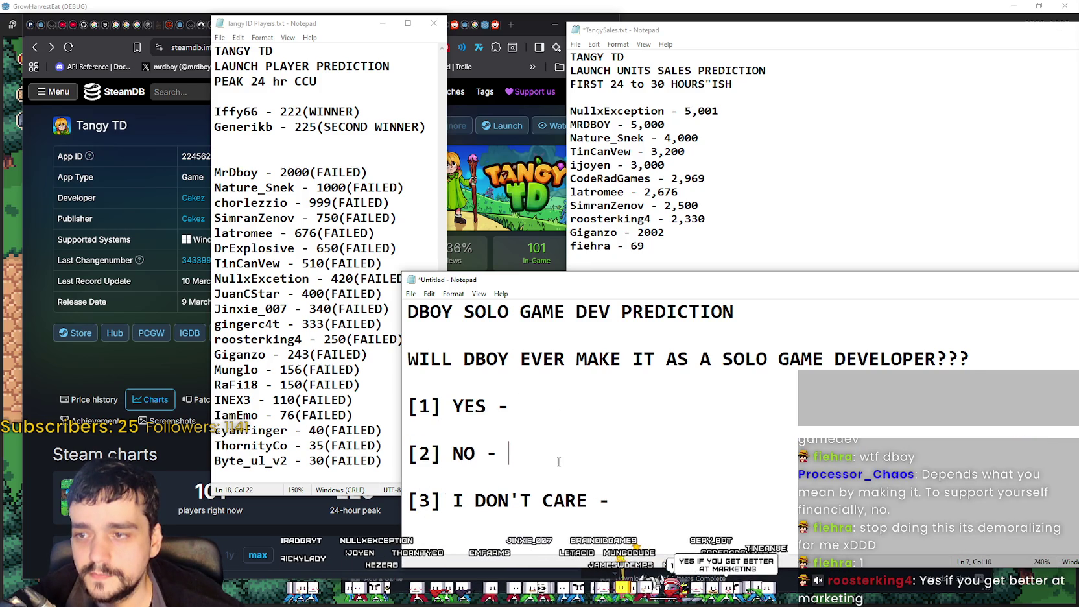
{"action": "left_click", "coordinate": [863, 500]}
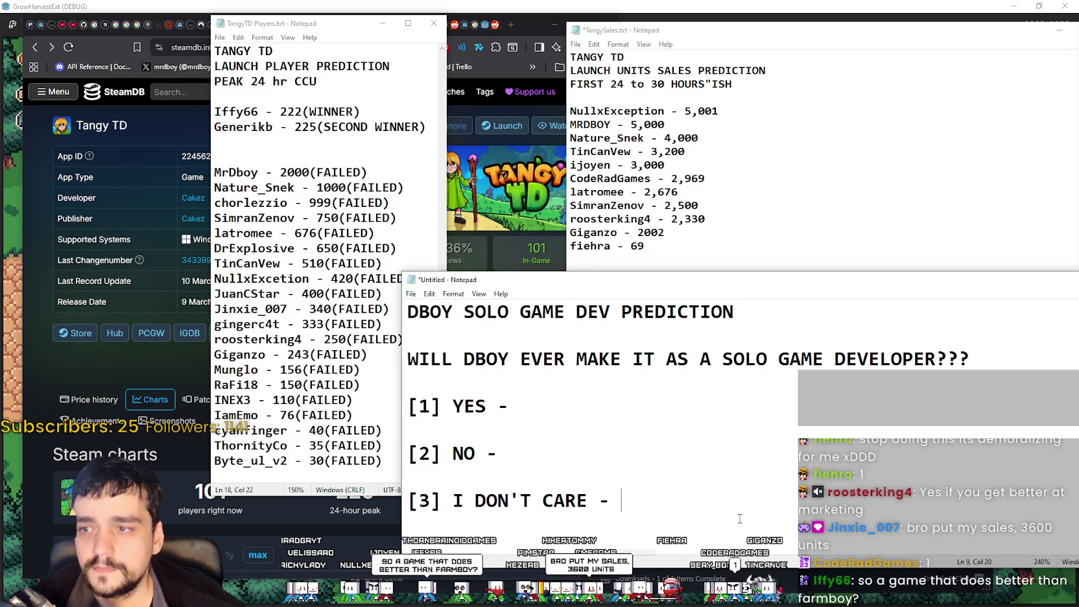
{"action": "left_click", "coordinate": [522, 401]}
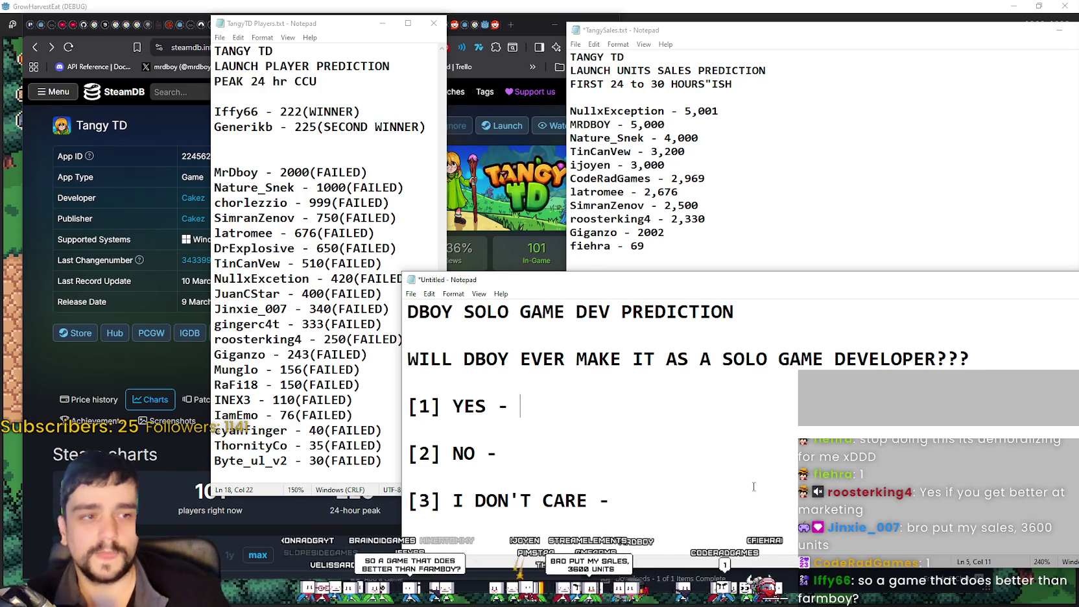
List the first voter usernames, comma-separated, after '[1] YES -'.
{"action": "type", "text": "fiehra"}
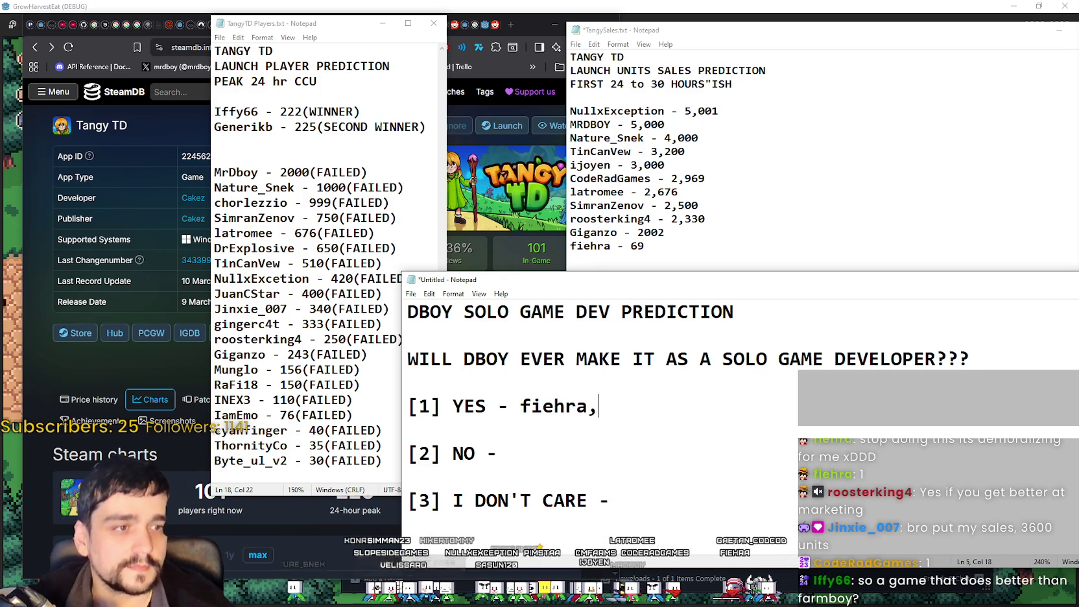
{"action": "type", "text": ", Code"}
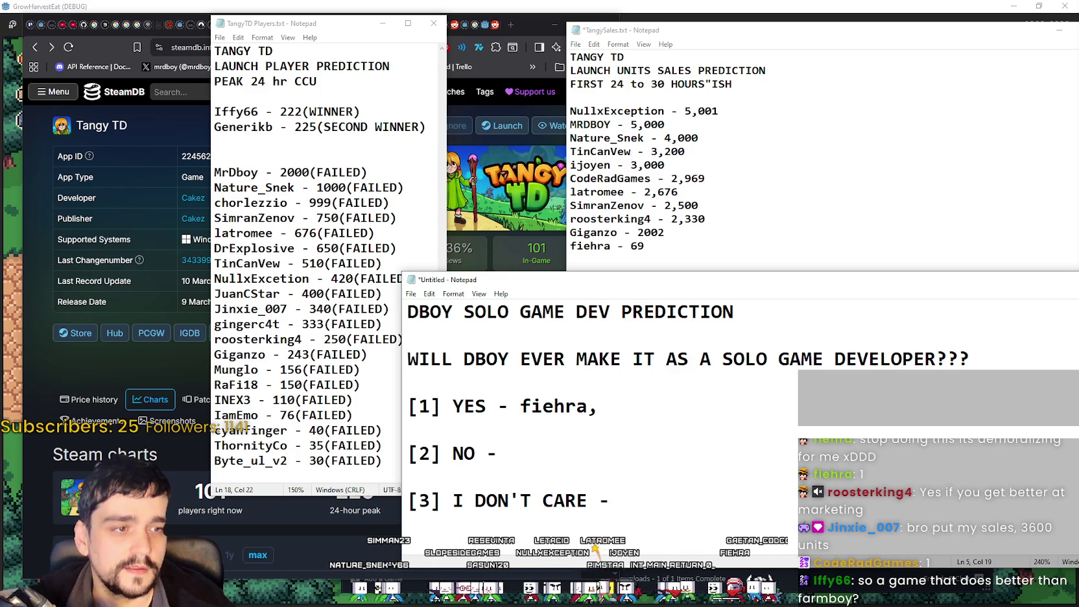
{"action": "type", "text": "RadGamer, TinCanVev"}
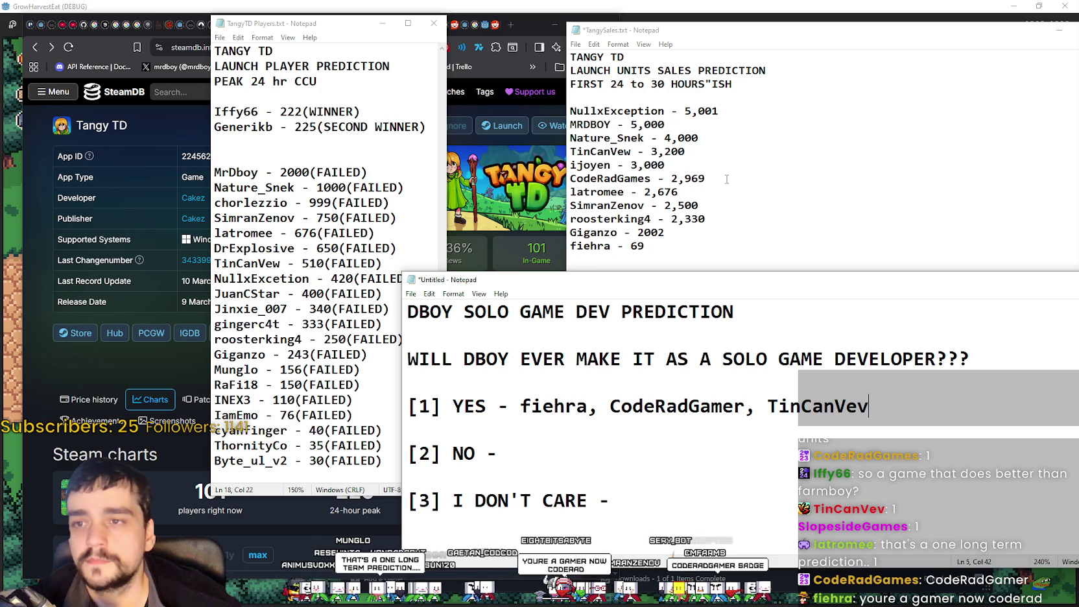
Add a new 3,600 sales guess directly below the 4,000 entry in the Tangy sales list.
{"action": "left_click", "coordinate": [722, 137]}
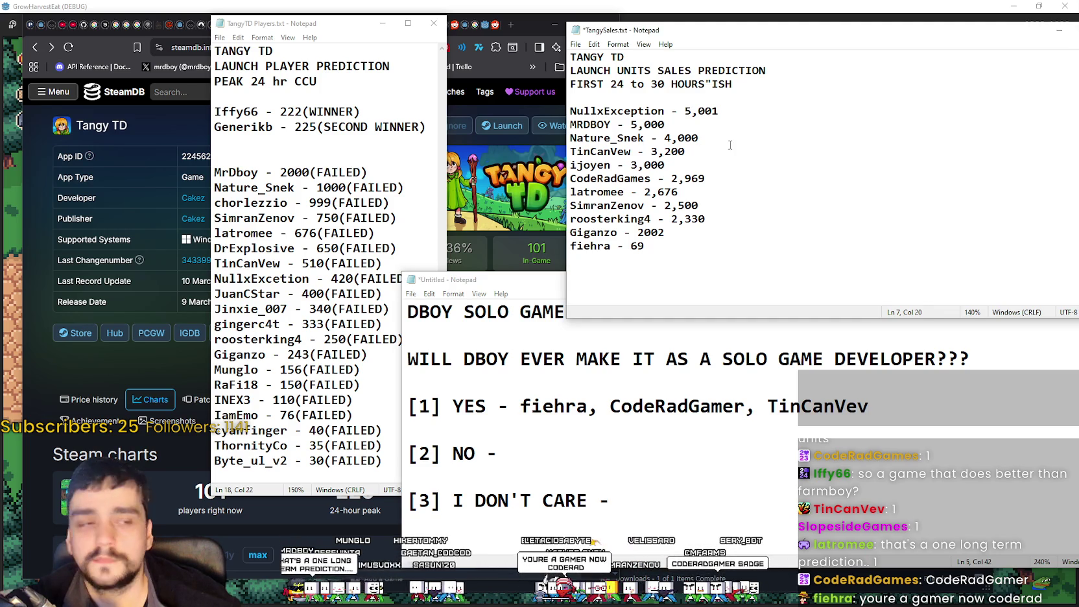
{"action": "key", "text": "Return"}
{"action": "type", "text": "Jinxie_00"}
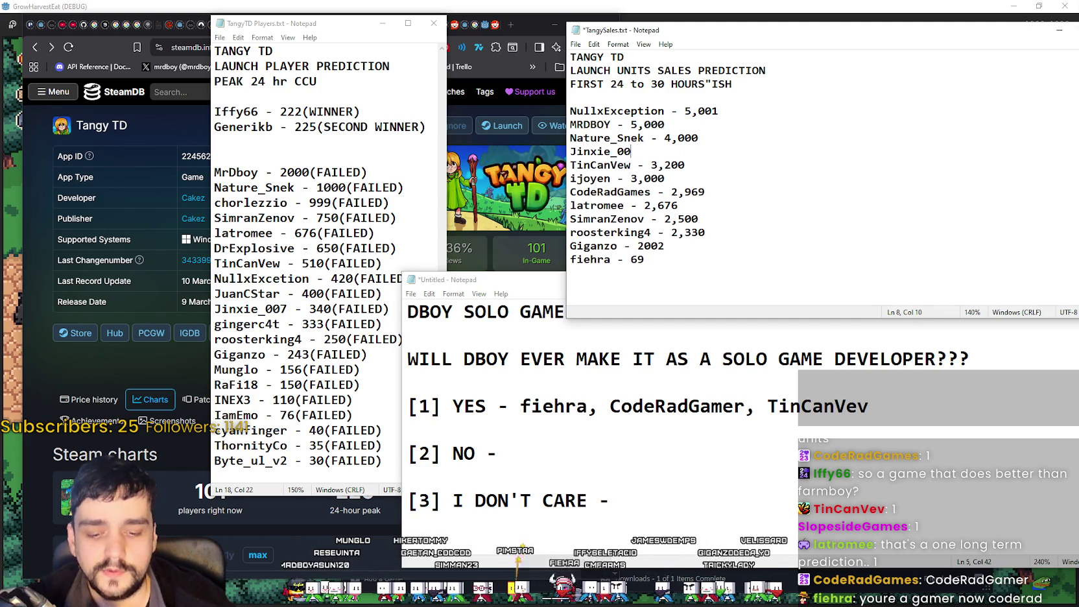
{"action": "type", "text": "7 - 3600"}
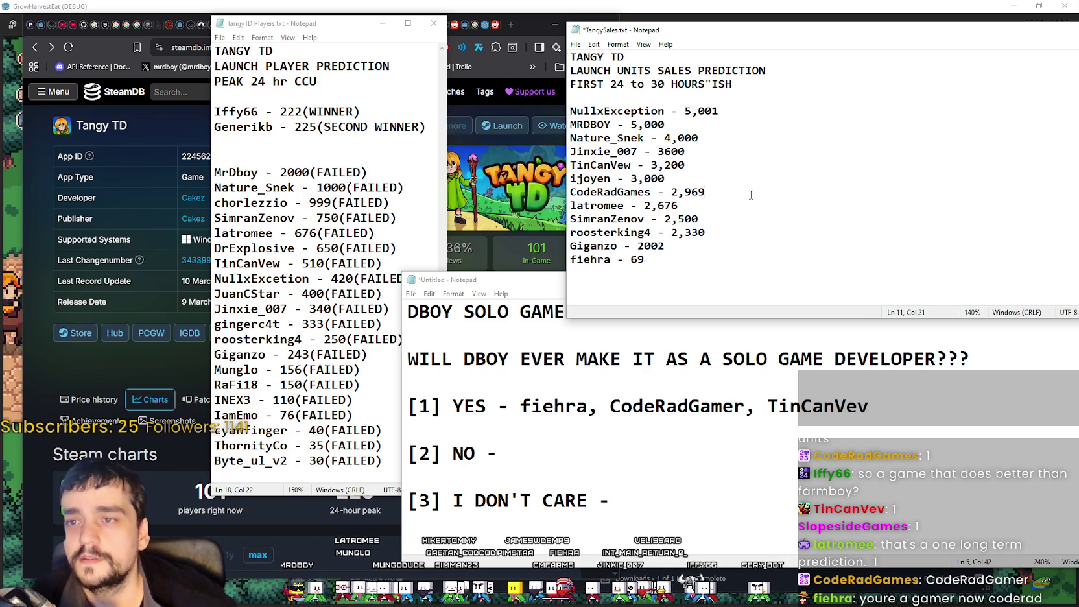
{"action": "left_click", "coordinate": [767, 488]}
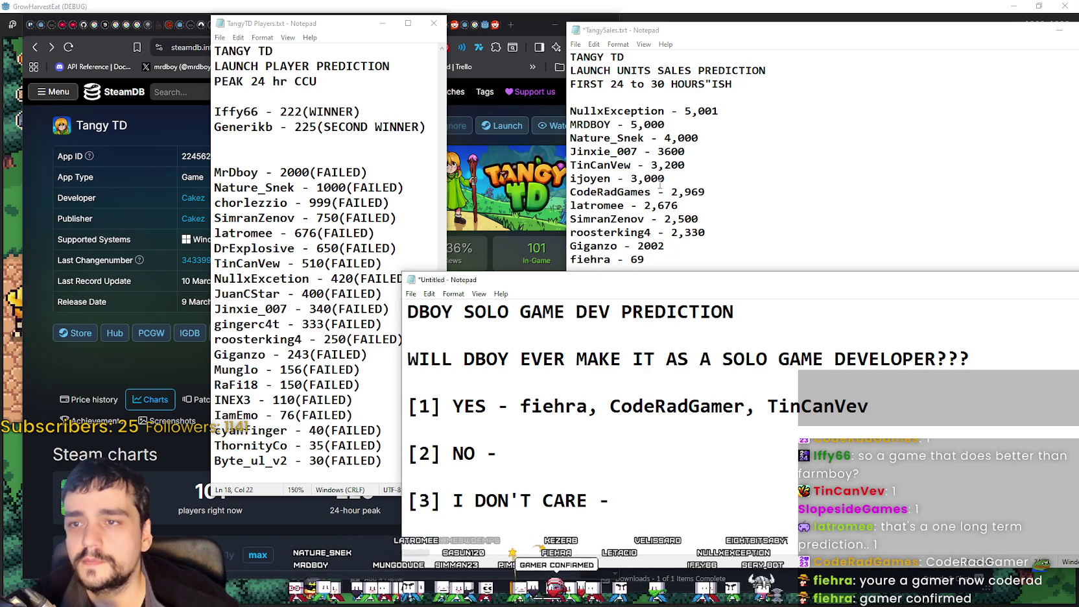
{"action": "left_click", "coordinate": [663, 150]}
{"action": "type", "text": ","}
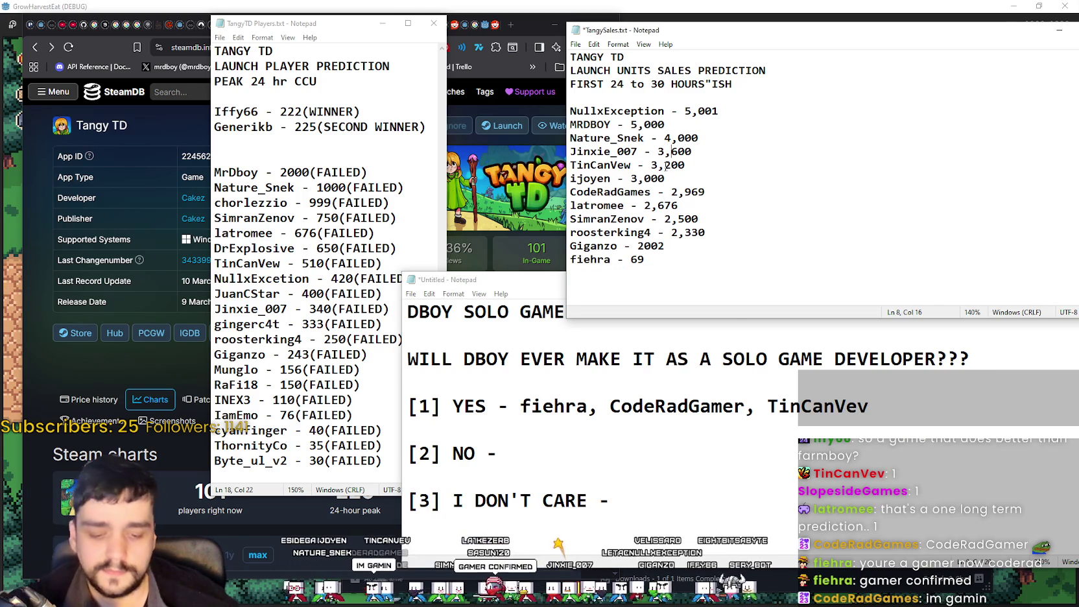
{"action": "left_click", "coordinate": [906, 419]}
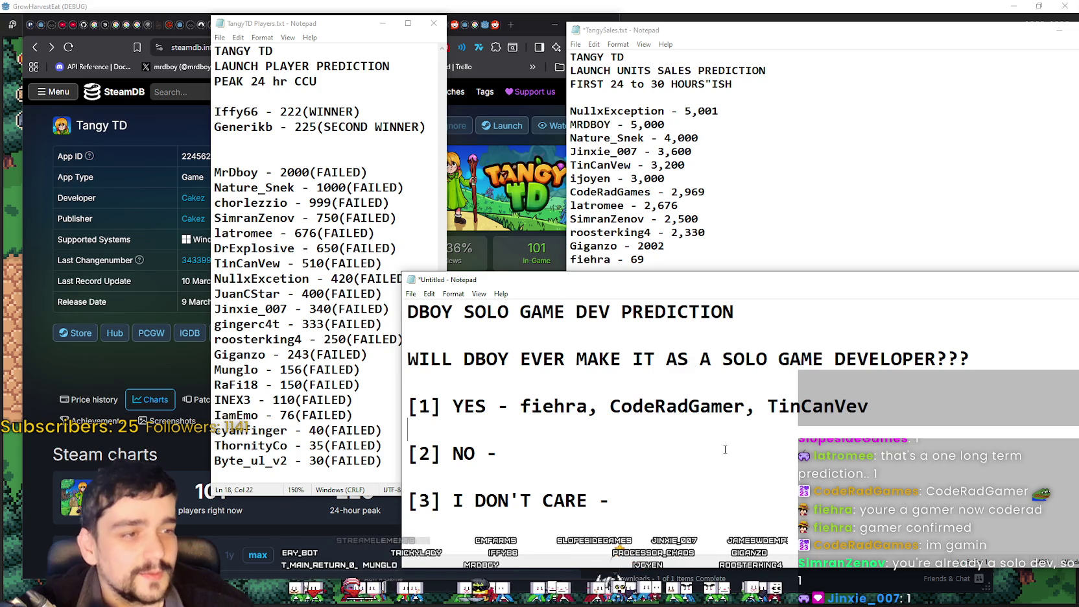
Append five more voter usernames to the YES list, continuing onto a second line.
{"action": "left_click", "coordinate": [887, 409]}
{"action": "type", "text": ","}
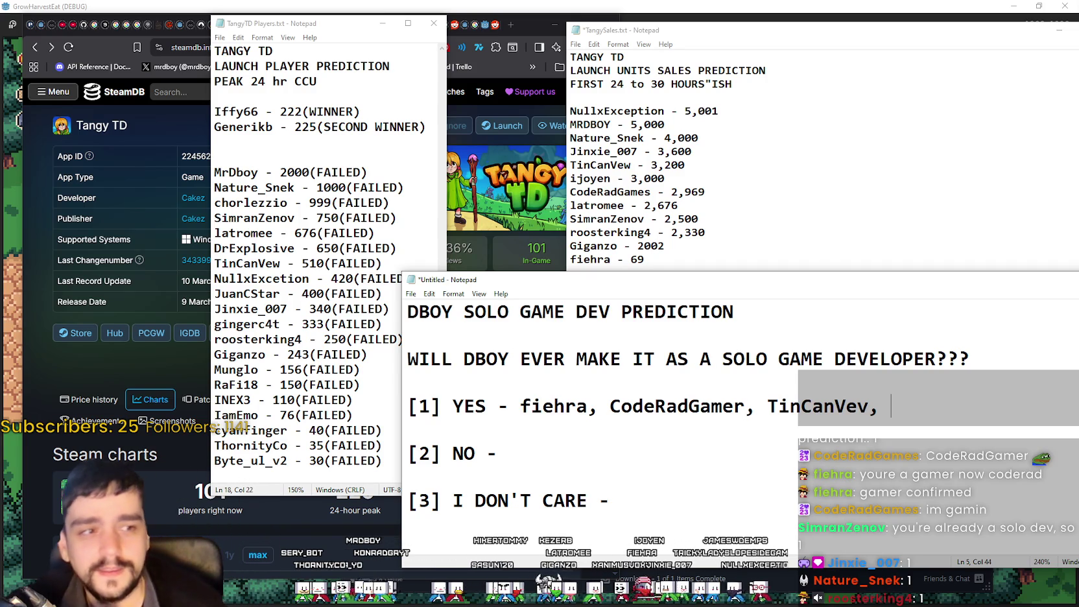
{"action": "type", "text": "sSlopesideGames"}
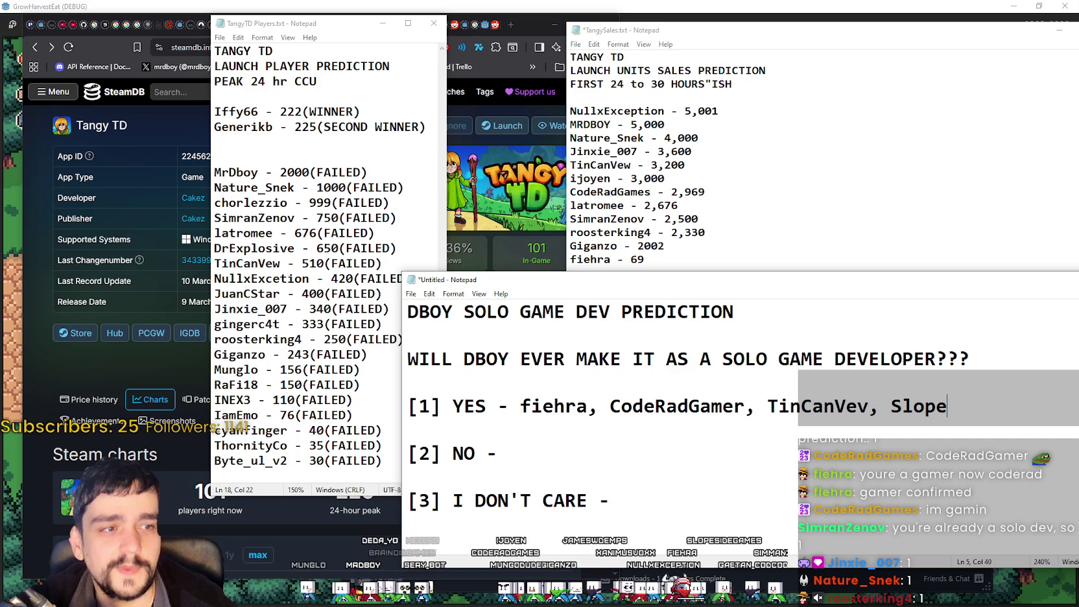
{"action": "key", "text": "Return"}
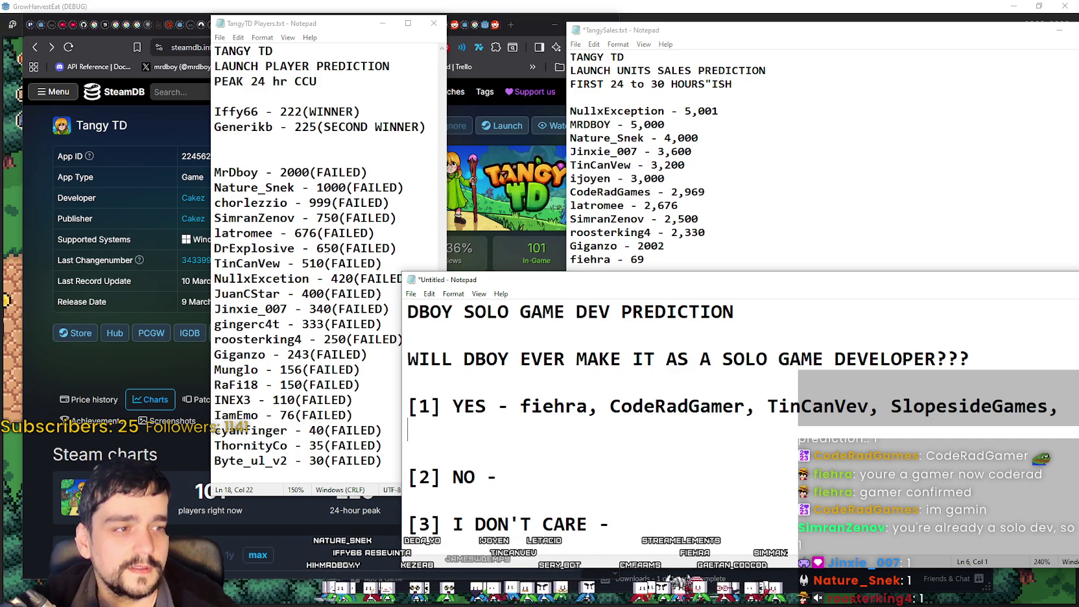
{"action": "type", "text": "latromee, Ji"}
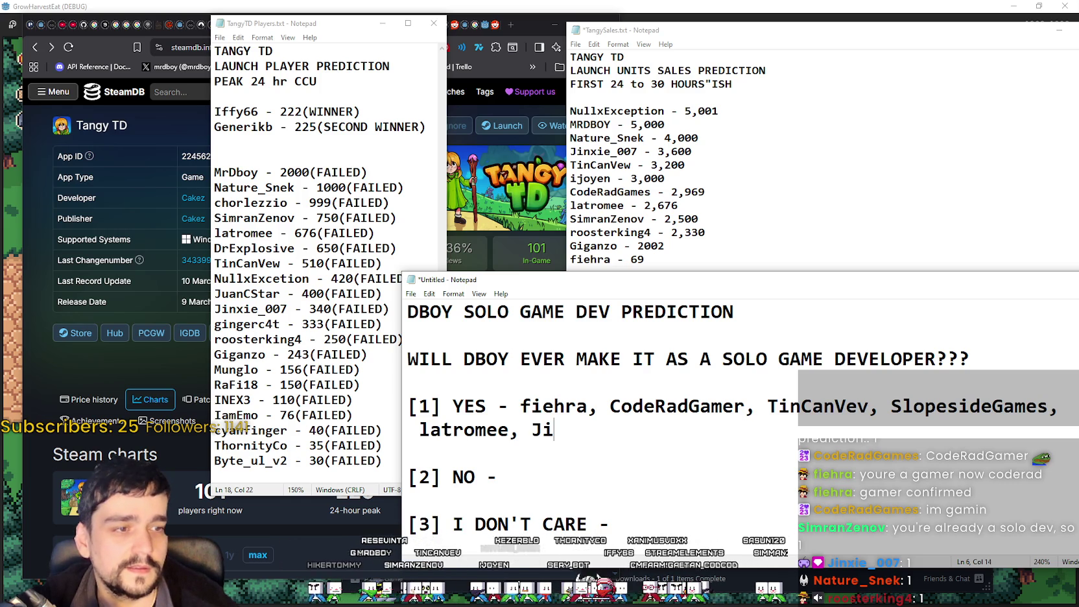
{"action": "type", "text": "nxie_007, N"}
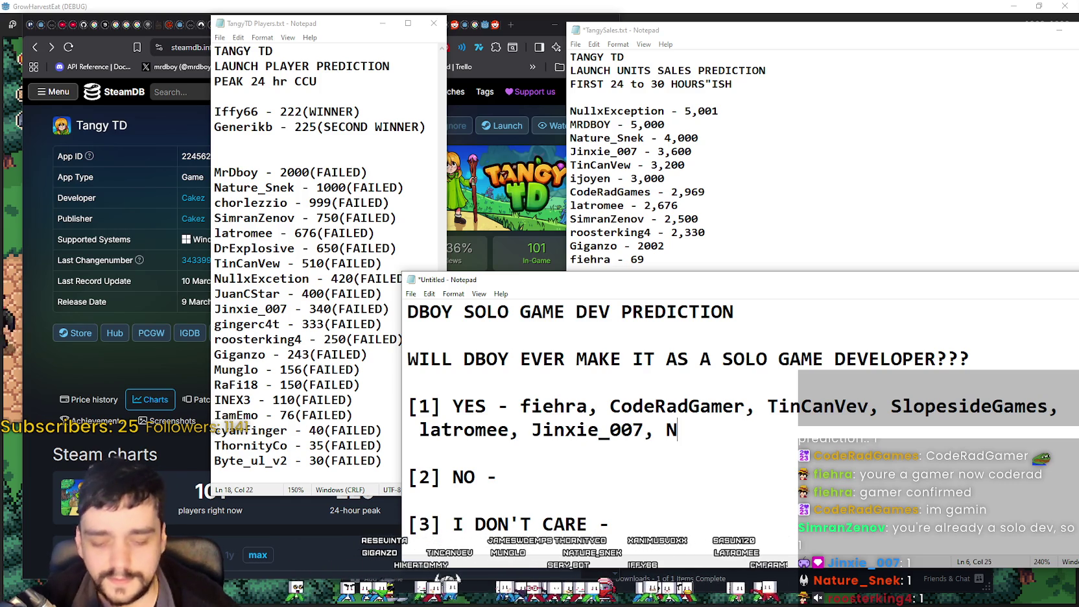
{"action": "type", "text": "ature_sn"}
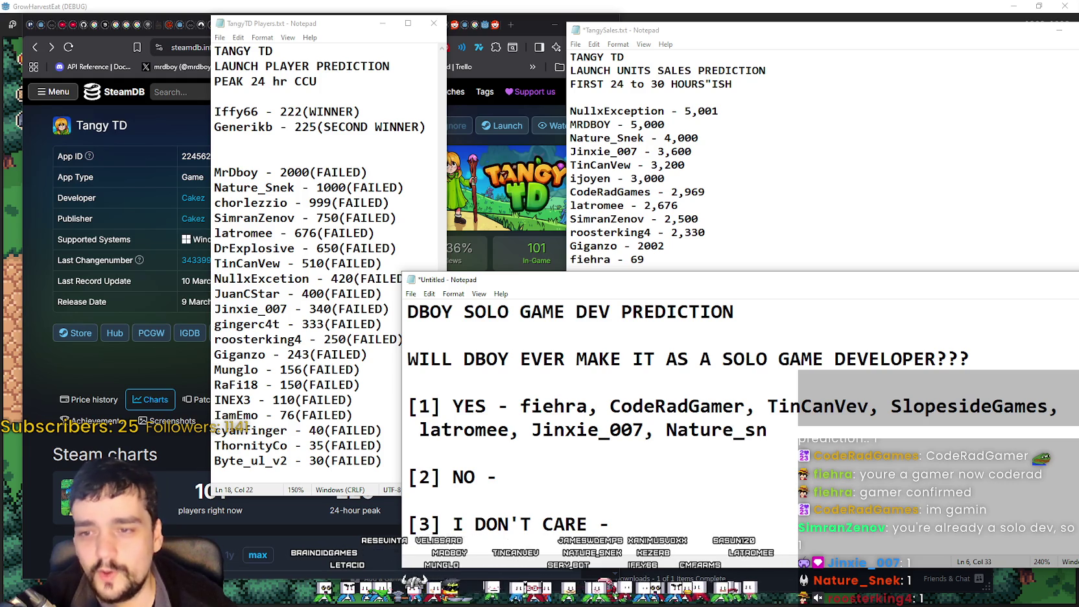
{"action": "type", "text": "Snek,"}
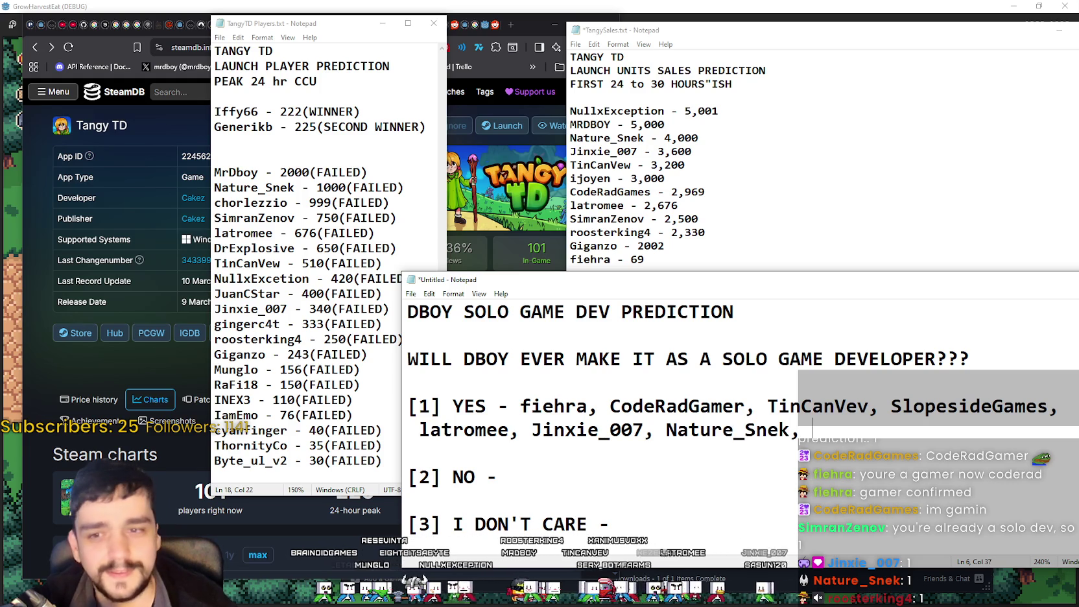
{"action": "key", "text": "BackSpace"}
{"action": "key", "text": "BackSpace"}
{"action": "type", "text": "roosterking4"}
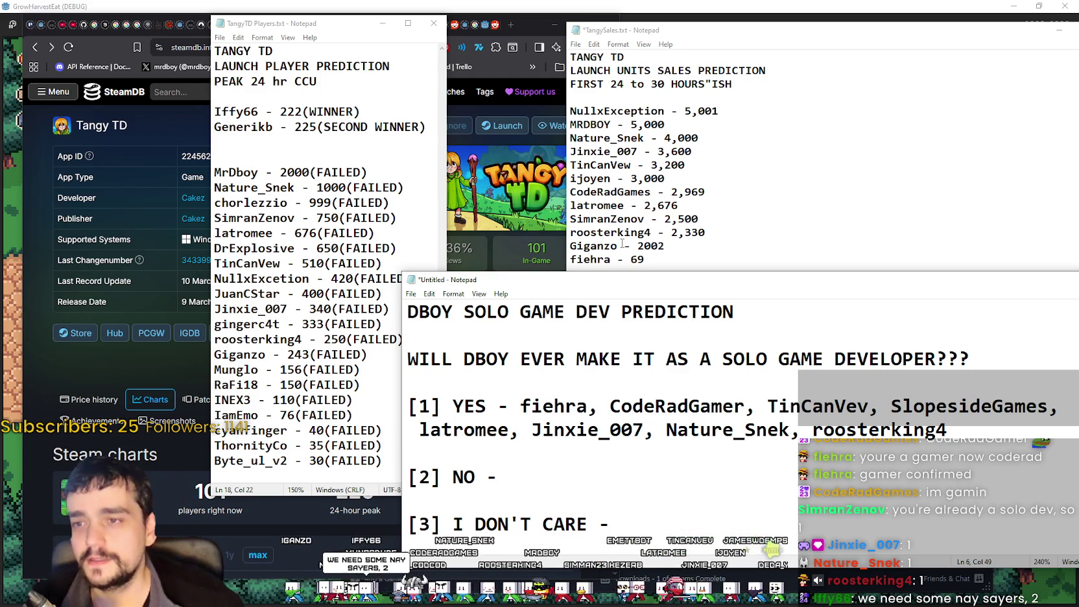
Save the prediction note to the Desktop as DboyHomelessPrediction.txt.
{"action": "mouse_move", "coordinate": [591, 286]}
{"action": "left_mouse_down"}
{"action": "mouse_move", "coordinate": [598, 242]}
{"action": "mouse_move", "coordinate": [609, 266]}
{"action": "left_mouse_up"}
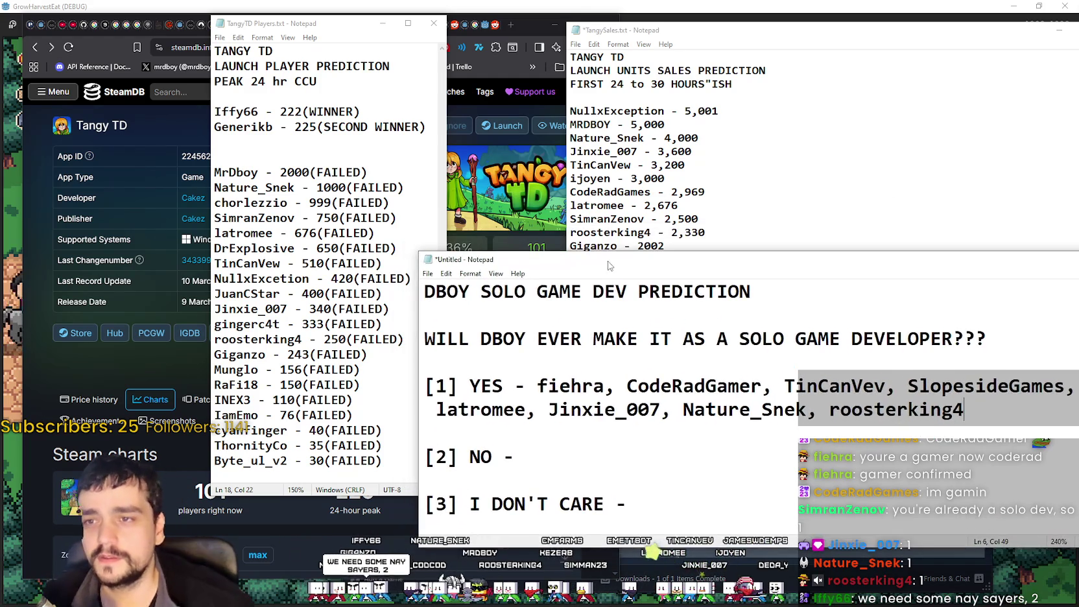
{"action": "left_click", "coordinate": [626, 386]}
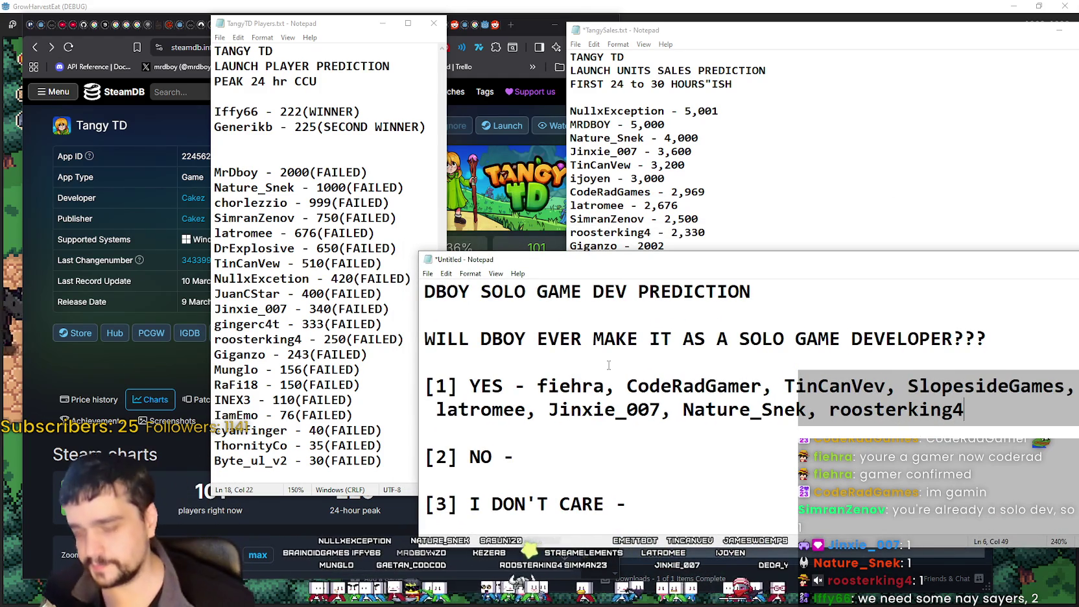
{"action": "key", "text": "ctrl+s"}
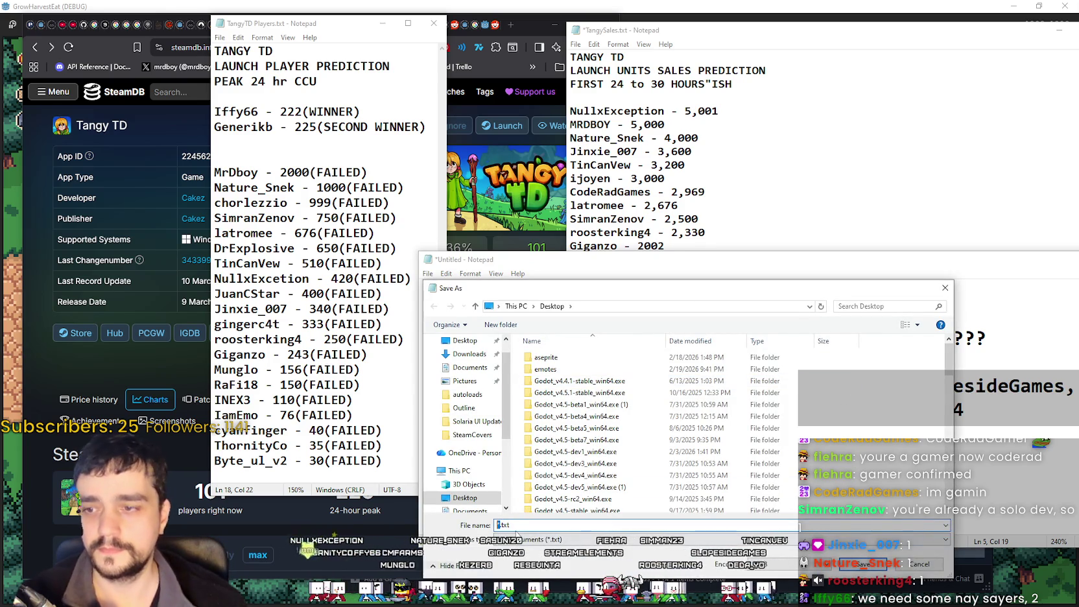
{"action": "type", "text": "DboyHom"}
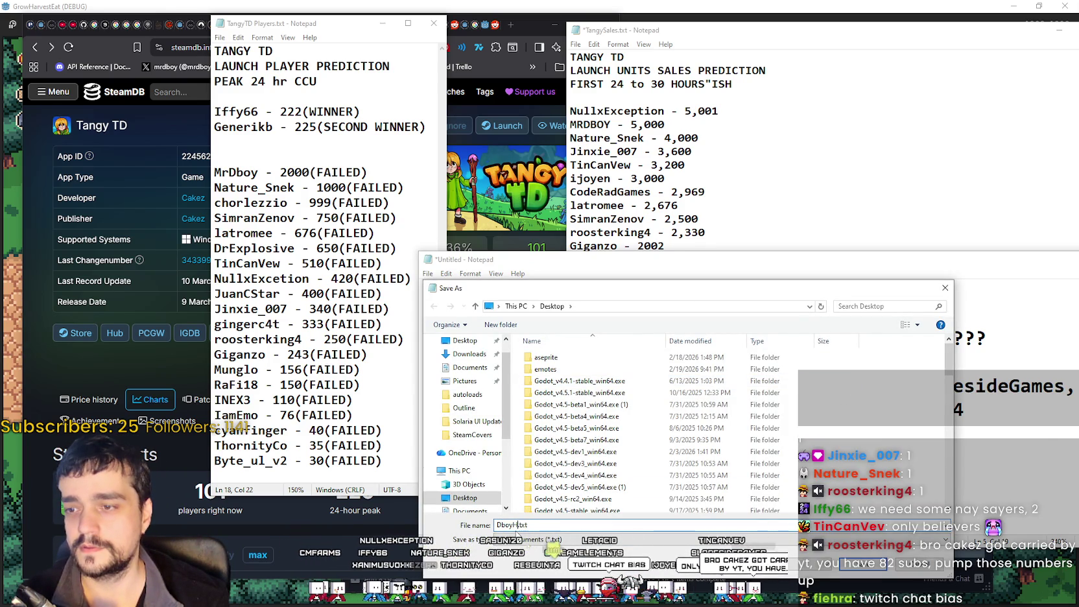
{"action": "type", "text": "elessPrediction"}
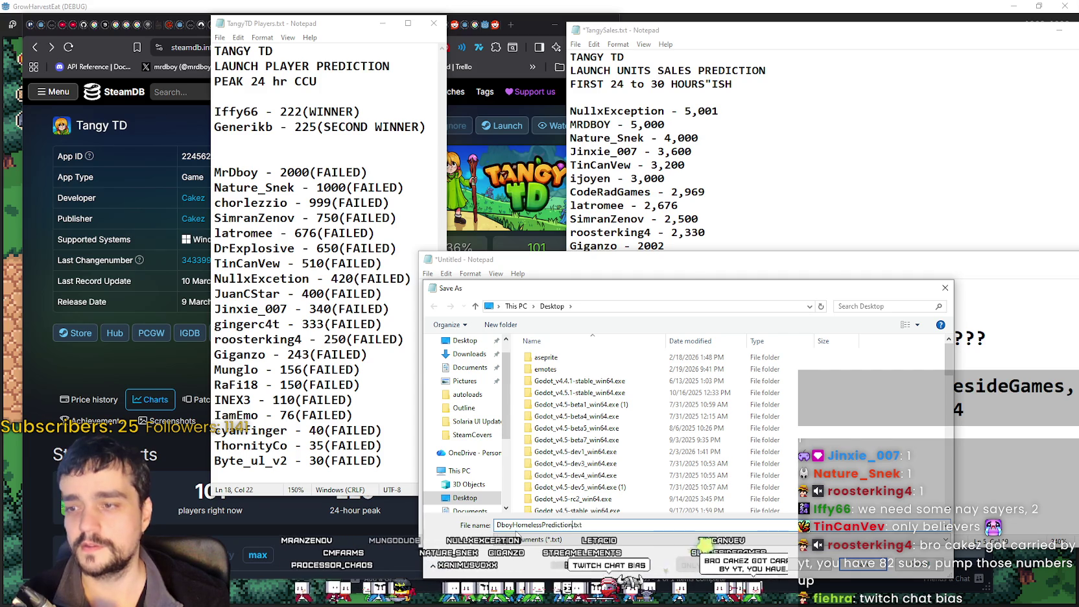
{"action": "key", "text": "Return"}
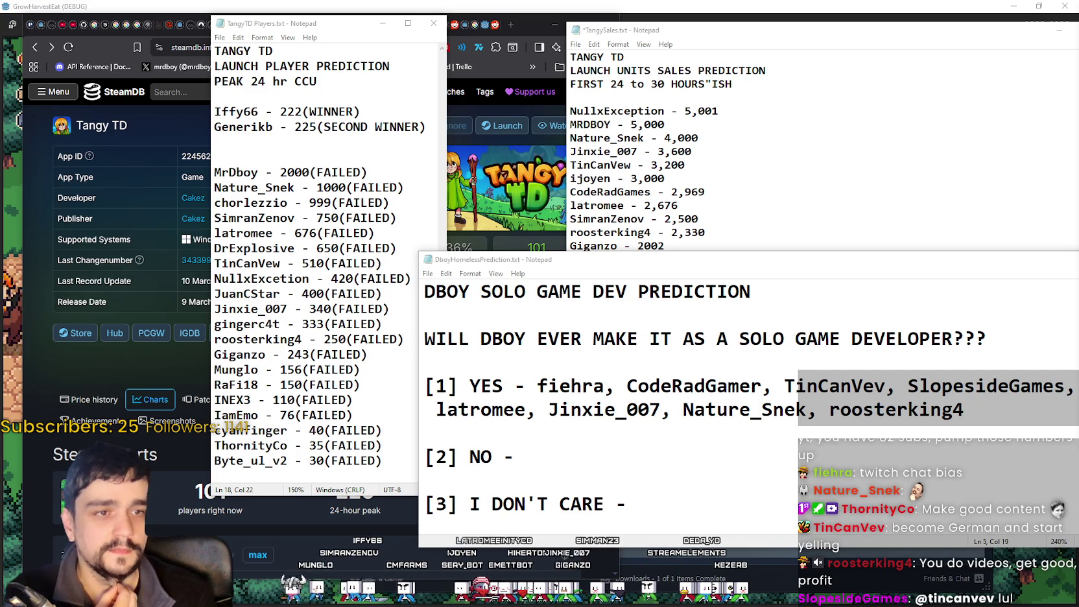
{"action": "left_click", "coordinate": [608, 480]}
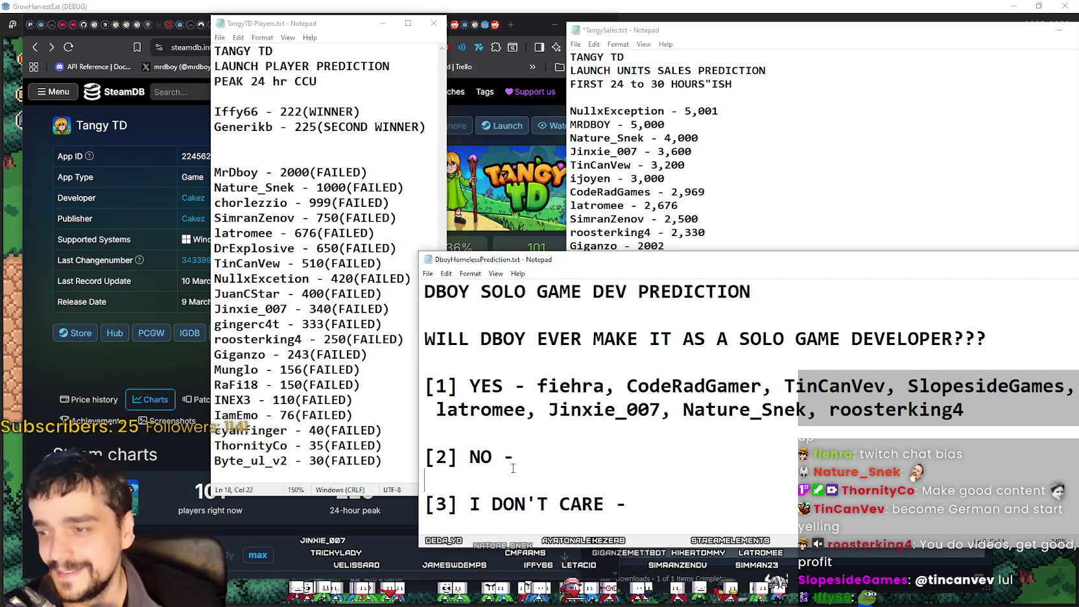
{"action": "left_click", "coordinate": [583, 467]}
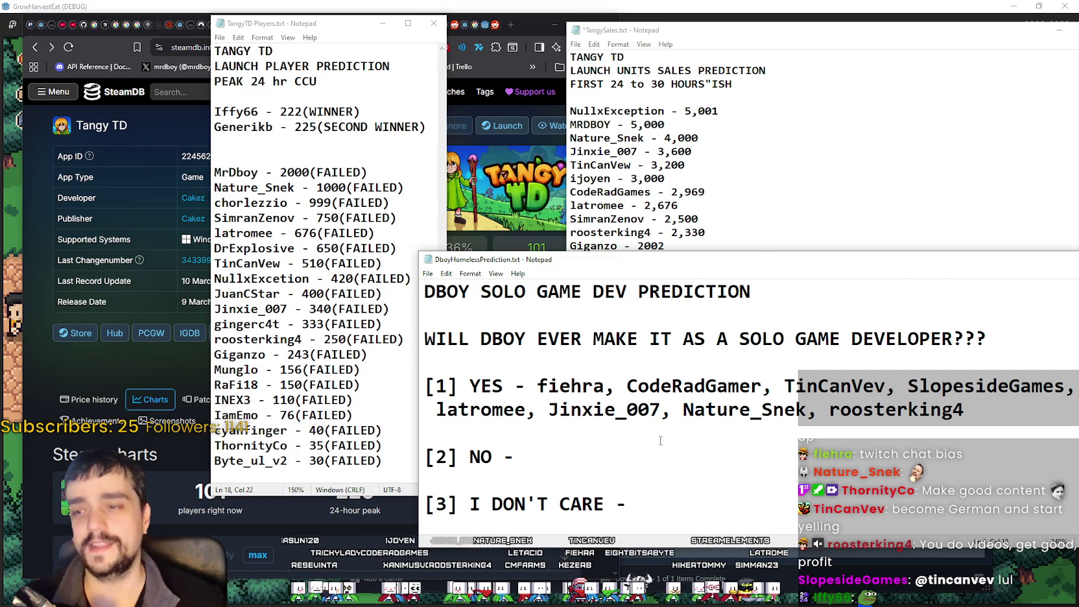
Add one voter username after '[3] I DON'T CARE -' and another after '[2] NO -'.
{"action": "left_click", "coordinate": [742, 515]}
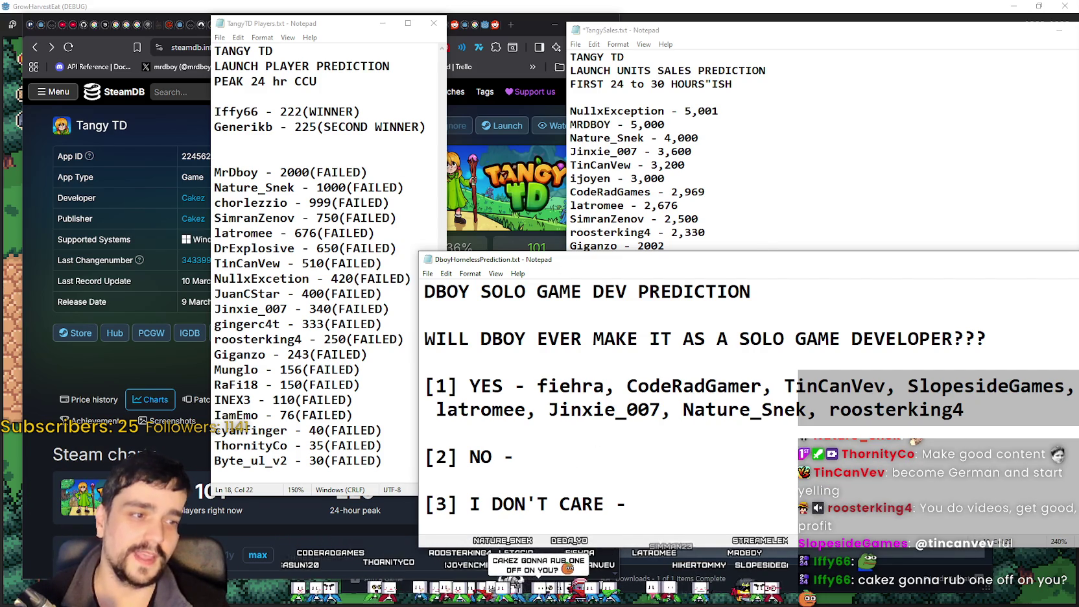
{"action": "type", "text": "PIMSTA"}
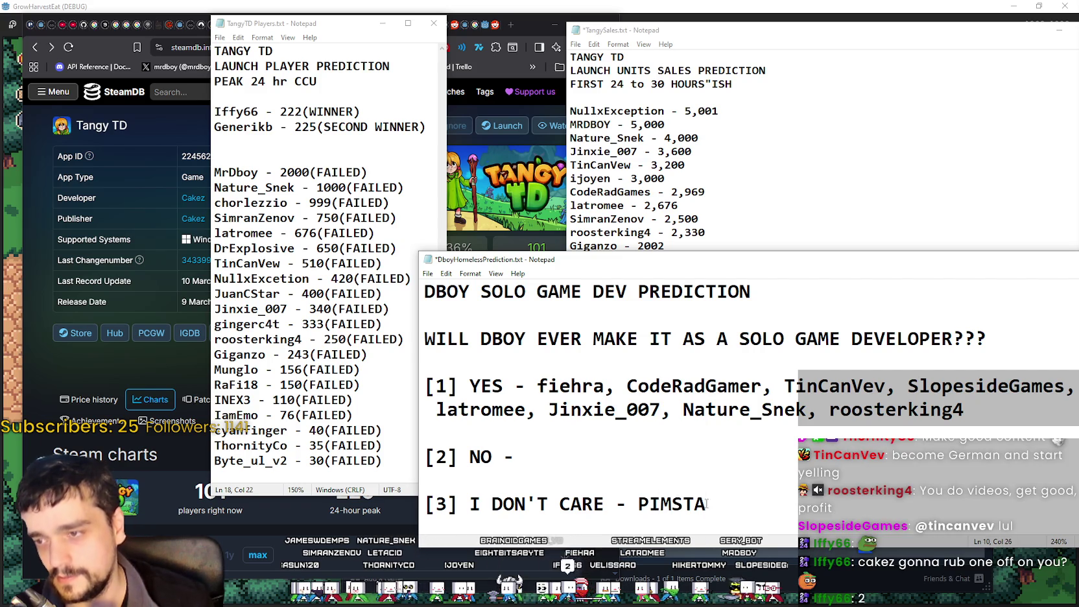
{"action": "left_click", "coordinate": [684, 437]}
{"action": "left_click", "coordinate": [615, 463]}
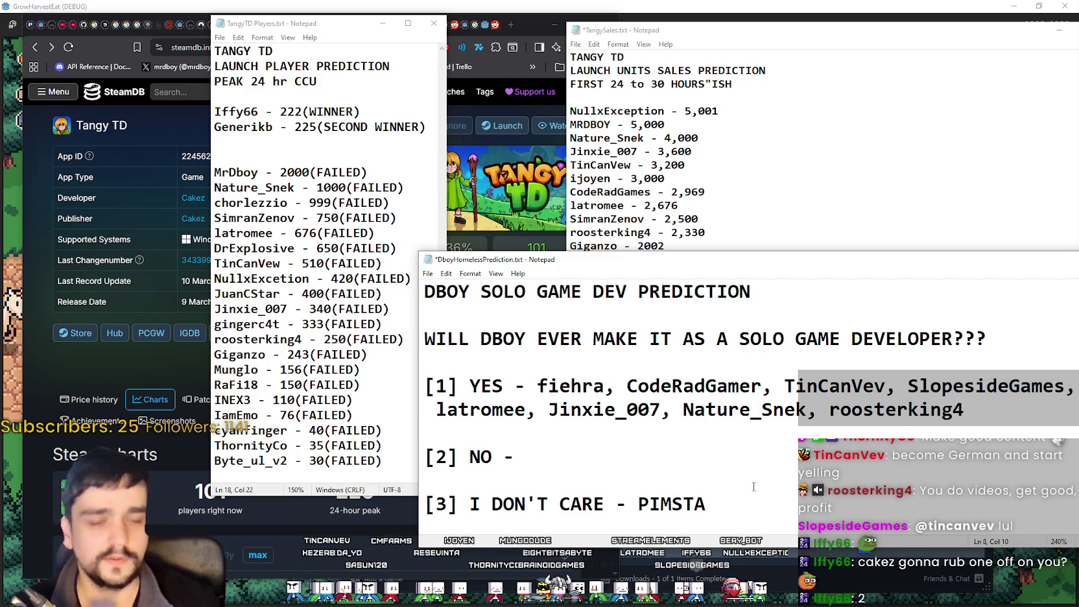
{"action": "type", "text": "Cakez"}
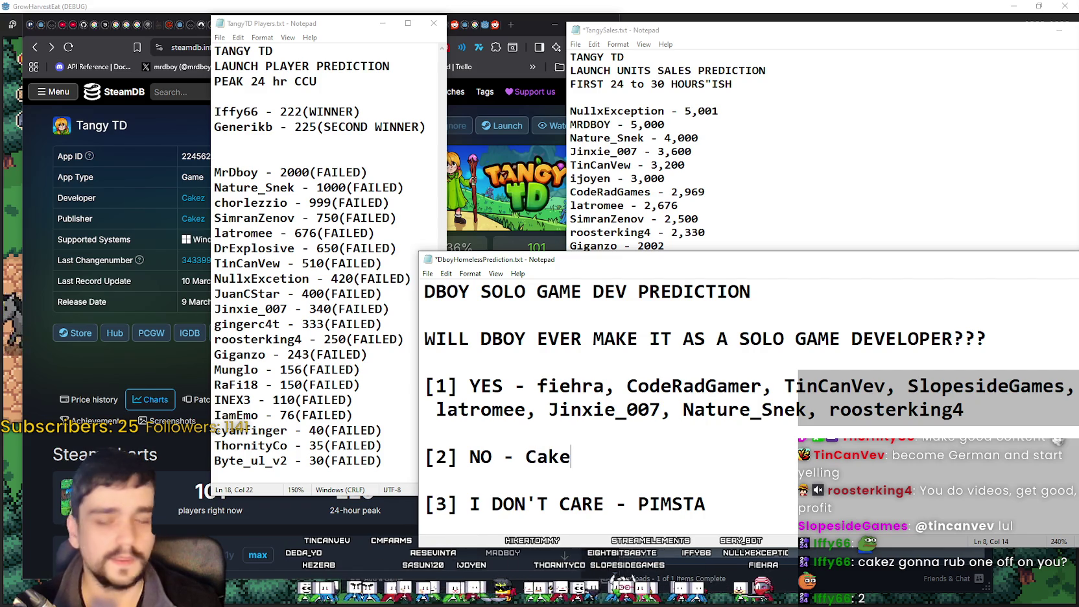
{"action": "key", "text": "BackSpace"}
{"action": "key", "text": "BackSpace"}
{"action": "key", "text": "BackSpace"}
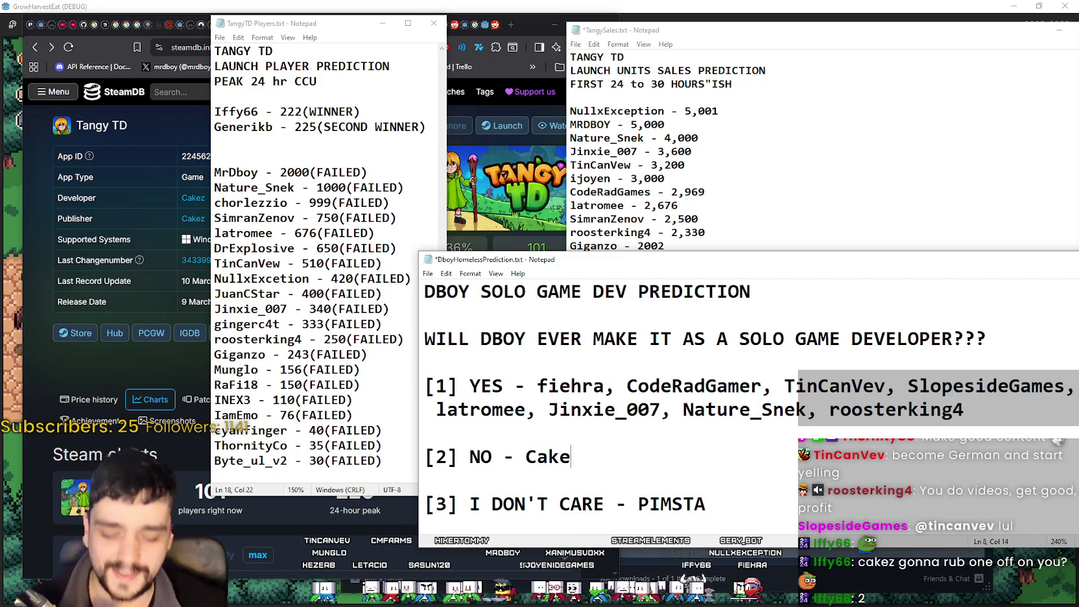
{"action": "type", "text": "Iffy66"}
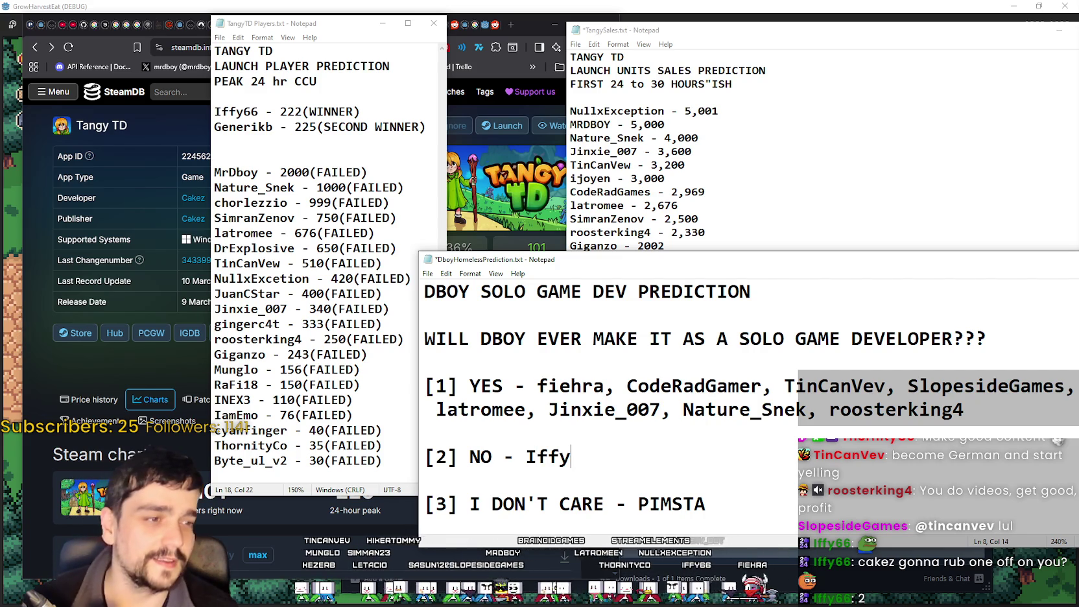
Bring the Tangy sales list forward, review its entries and start a new line after the last entry.
{"action": "left_click", "coordinate": [797, 223]}
{"action": "left_click_drag", "start_coordinate": [644, 258], "coordinate": [575, 111]}
{"action": "left_click_drag", "start_coordinate": [570, 232], "coordinate": [705, 233]}
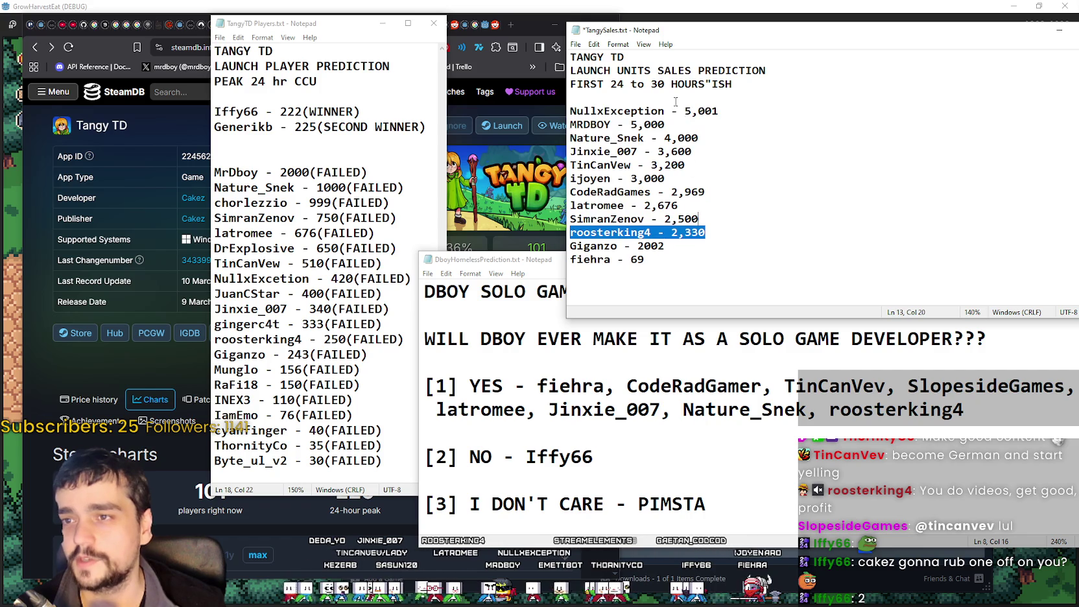
{"action": "left_click", "coordinate": [810, 113]}
{"action": "left_click_drag", "start_coordinate": [739, 150], "coordinate": [610, 84]}
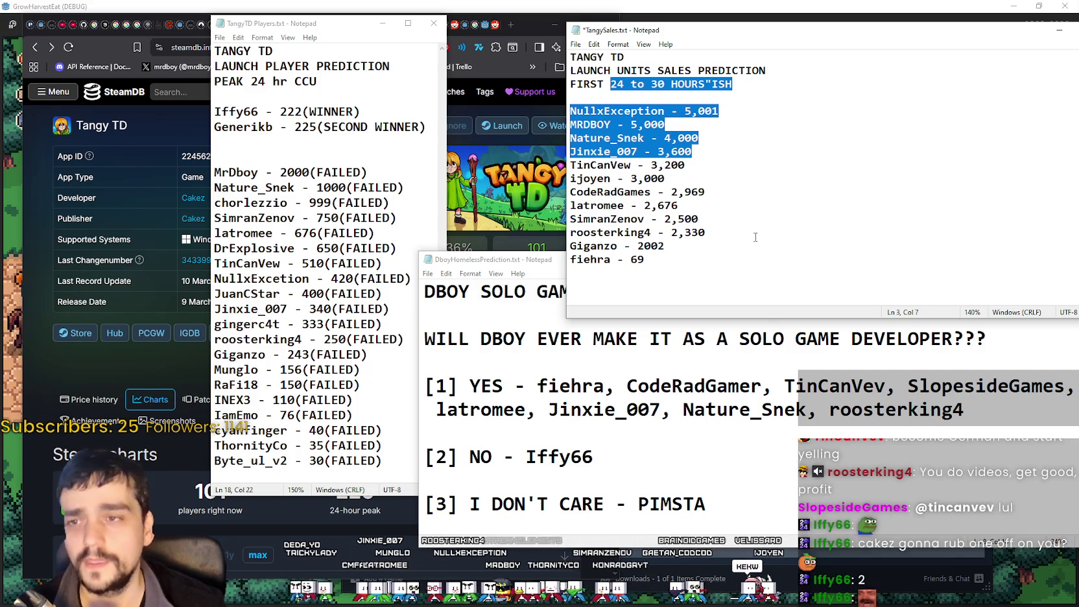
{"action": "left_click", "coordinate": [762, 192]}
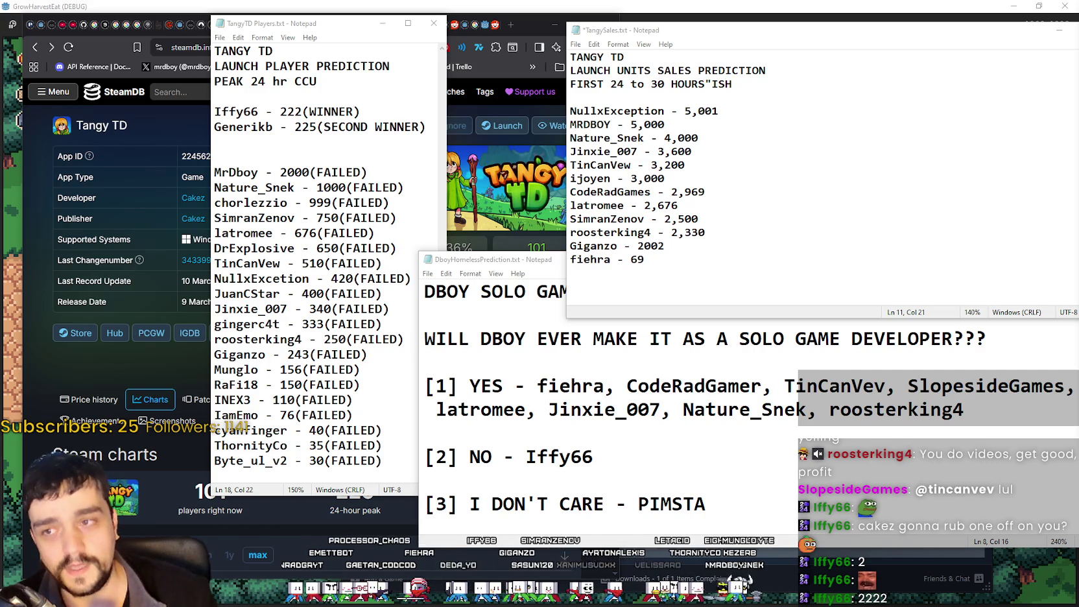
{"action": "left_click", "coordinate": [801, 204]}
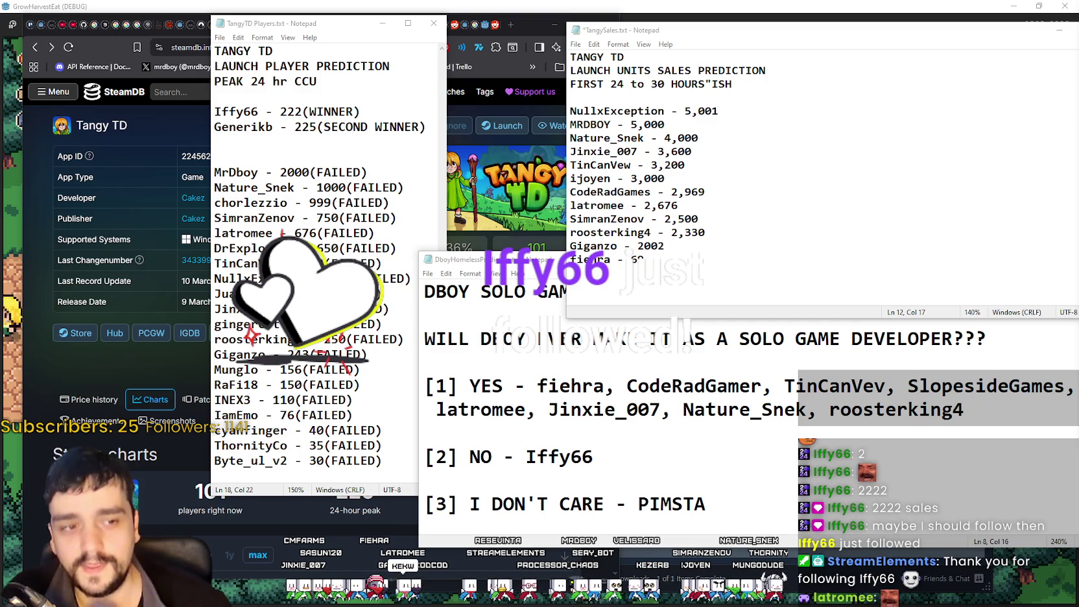
{"action": "left_click", "coordinate": [743, 231]}
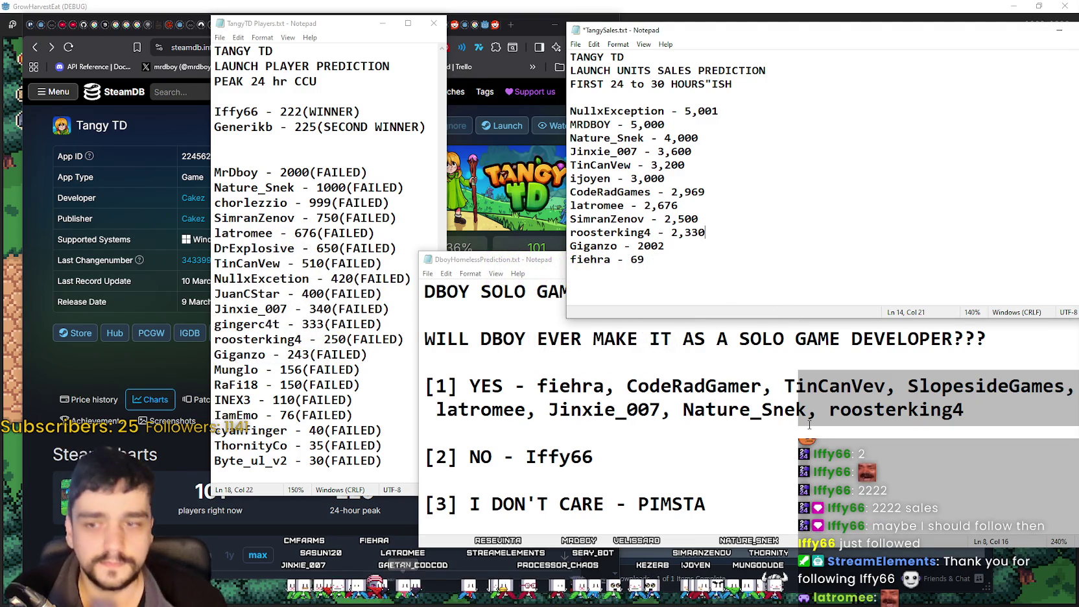
{"action": "left_click", "coordinate": [710, 232]}
{"action": "key", "text": "Return"}
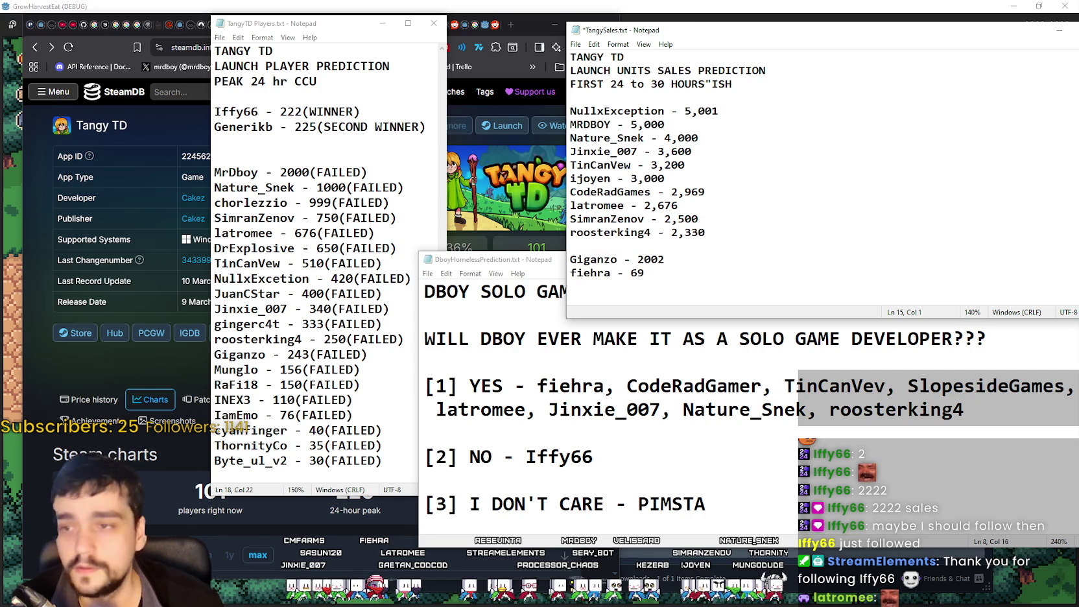
{"action": "type", "text": "iff"}
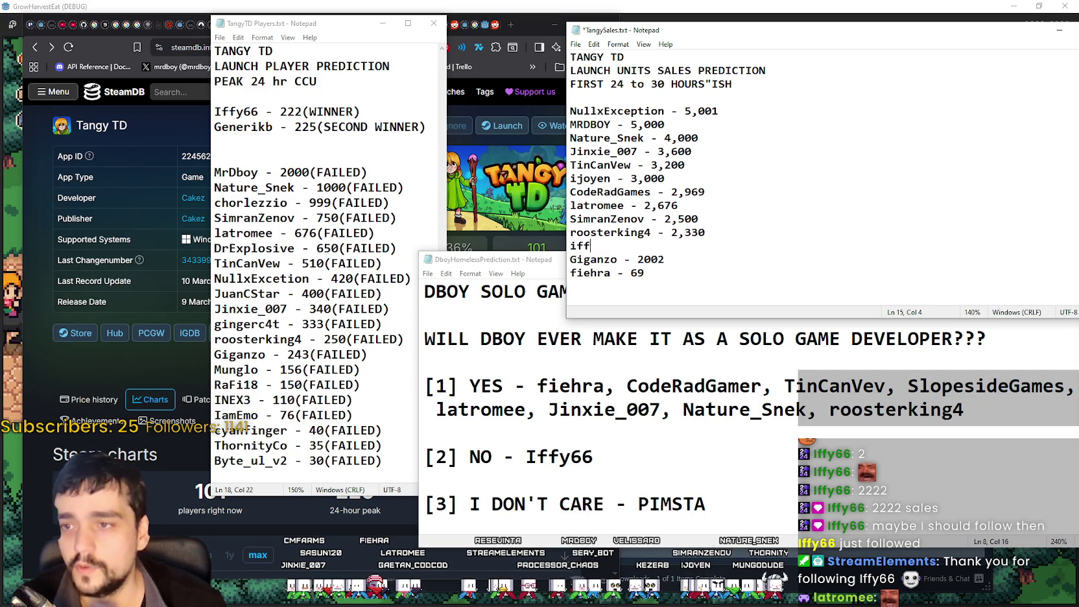
{"action": "type", "text": "y66 - "}
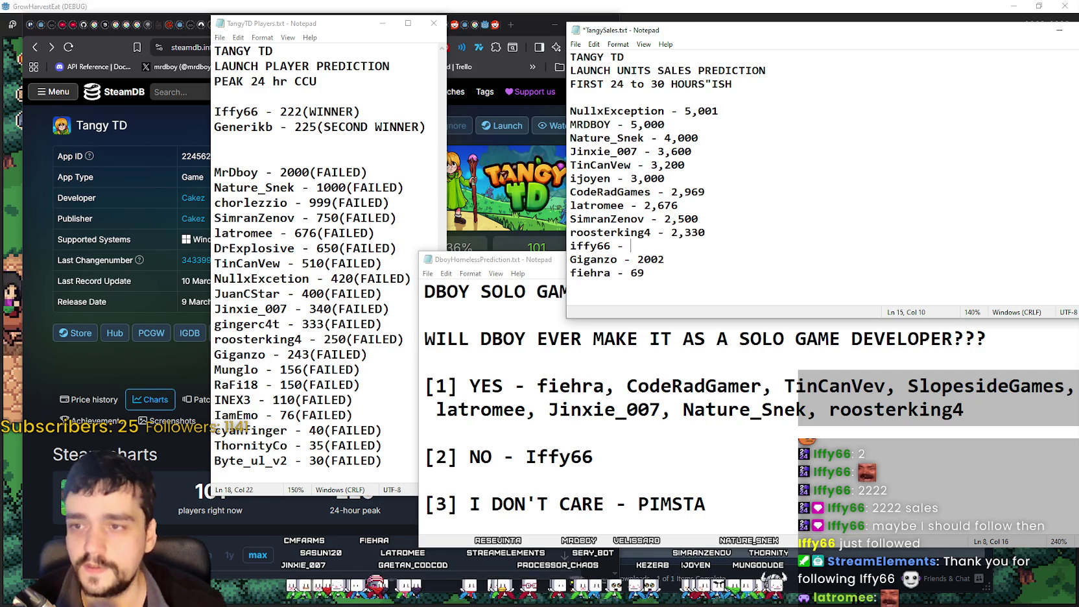
{"action": "type", "text": "2222"}
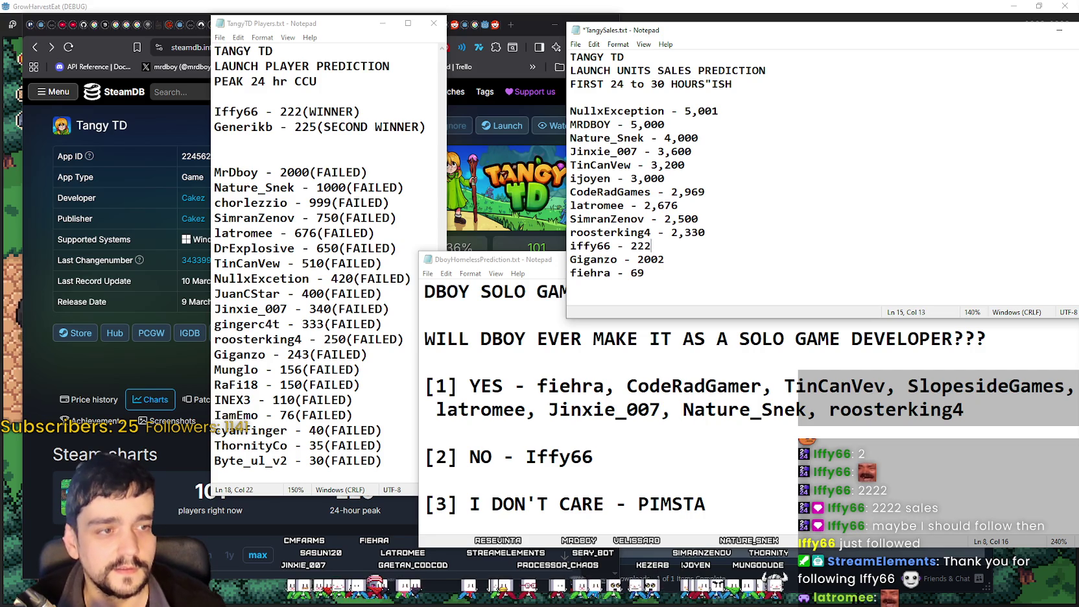
{"action": "key", "text": "ctrl+s"}
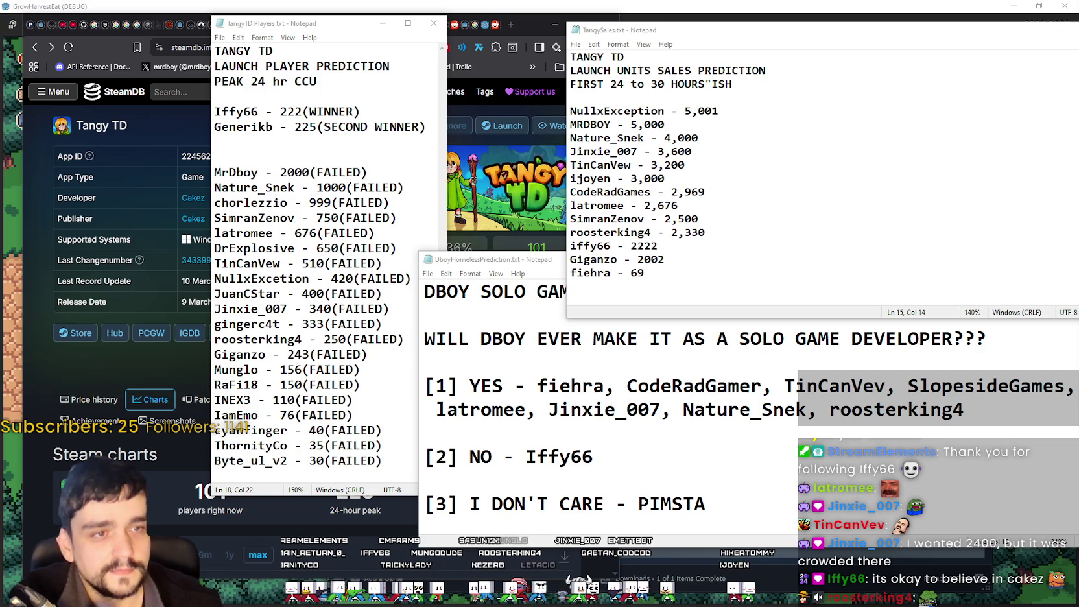
{"action": "left_click", "coordinate": [591, 41]}
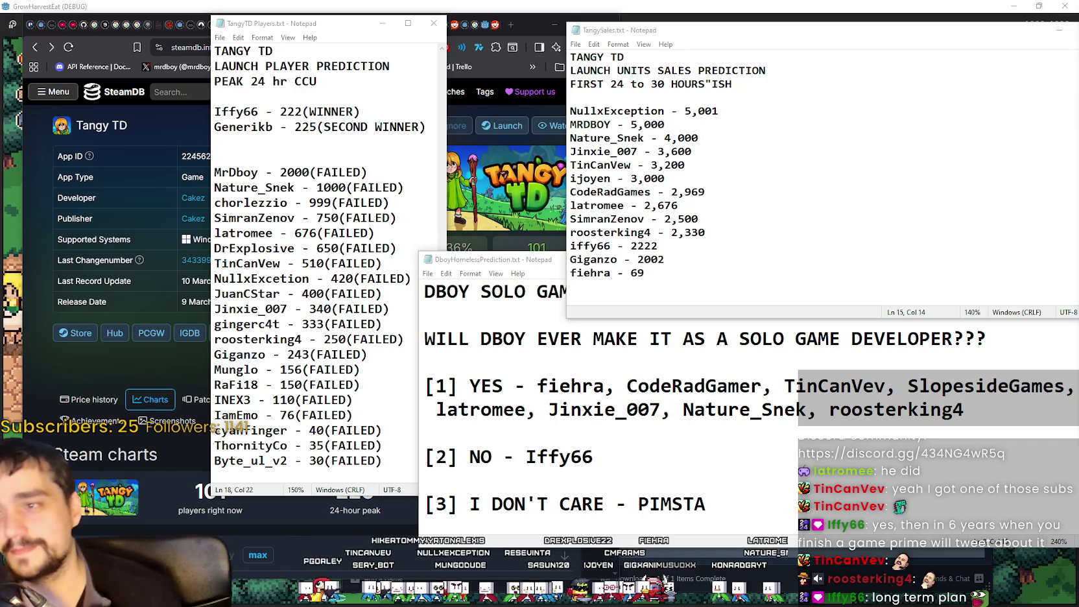
Bring the Dboy prediction notes forward and move the window lower on screen.
{"action": "left_click", "coordinate": [518, 262]}
{"action": "left_click_drag", "start_coordinate": [519, 253], "coordinate": [521, 282]}
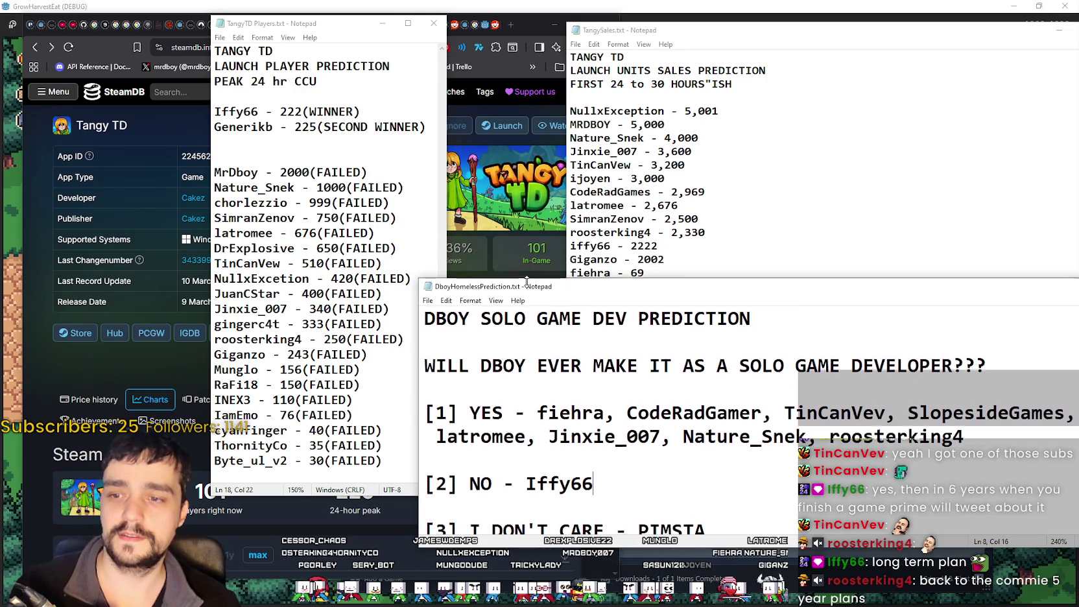
{"action": "mouse_move", "coordinate": [674, 285]}
{"action": "left_mouse_down"}
{"action": "mouse_move", "coordinate": [674, 351]}
{"action": "mouse_move", "coordinate": [655, 332]}
{"action": "mouse_move", "coordinate": [627, 352]}
{"action": "left_mouse_up"}
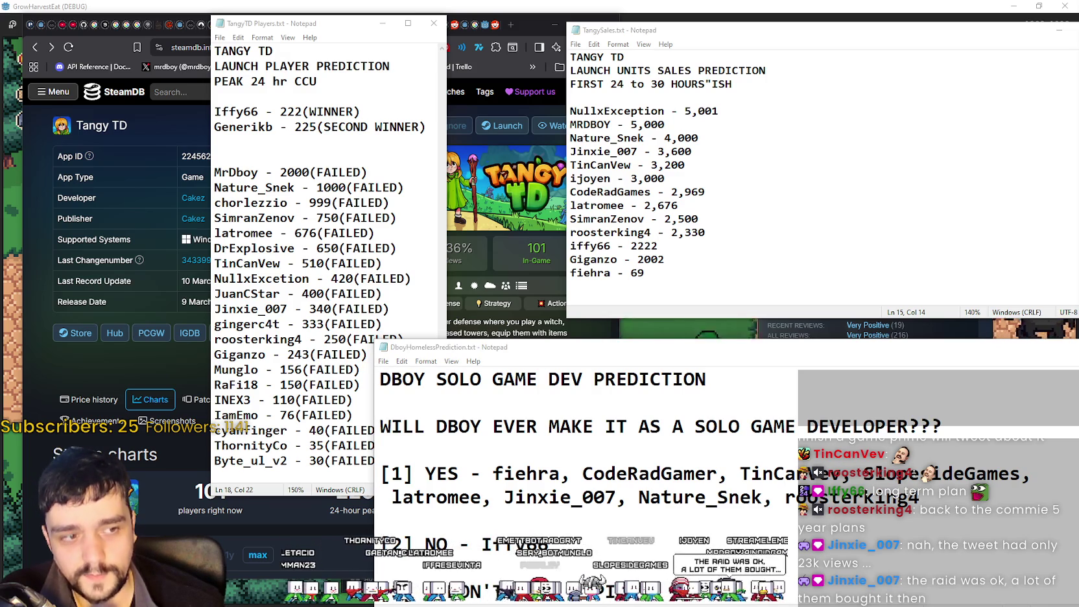
Start a new note headed 'CAKEZ77 LONG TERM PREDICTION'.
{"action": "key", "text": "ctrl+shift+n"}
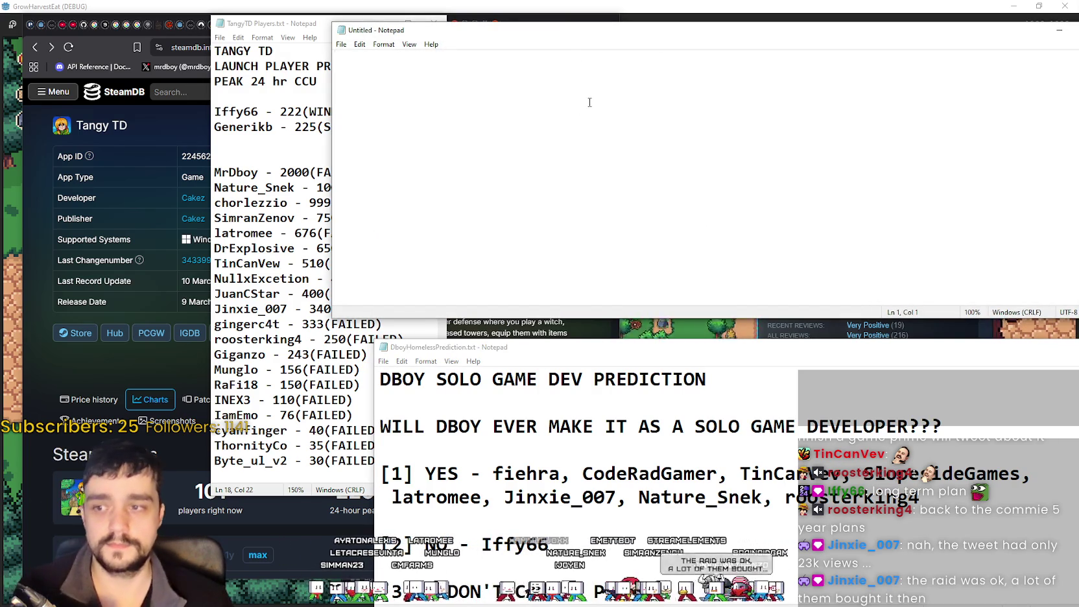
{"action": "type", "text": "cCAKEZ"}
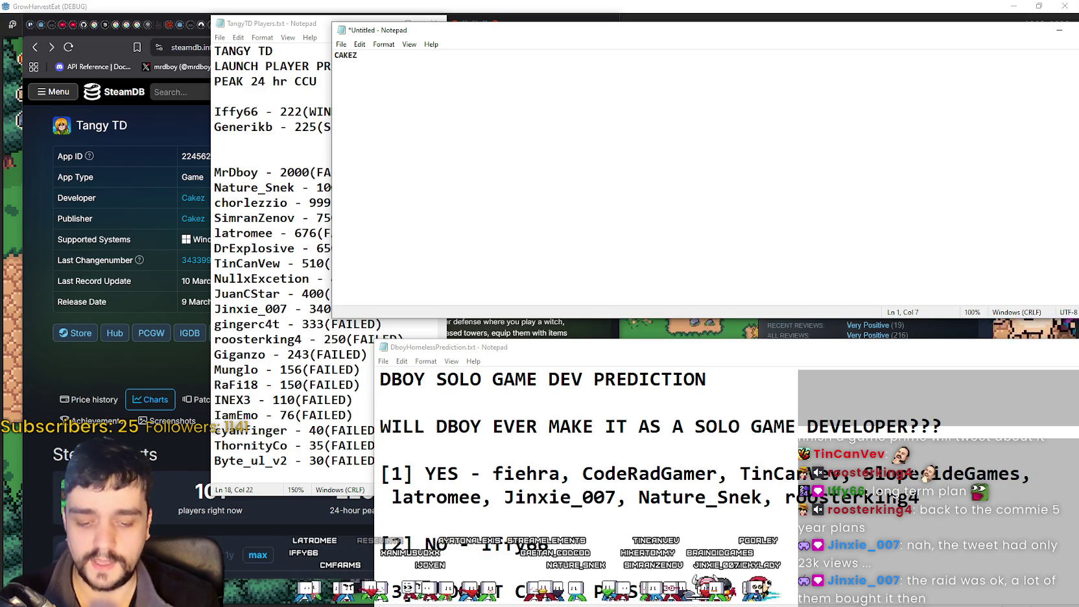
{"action": "scroll", "coordinate": [420, 61], "scroll_direction": "up", "scroll_amount": 9, "text": "ctrl"}
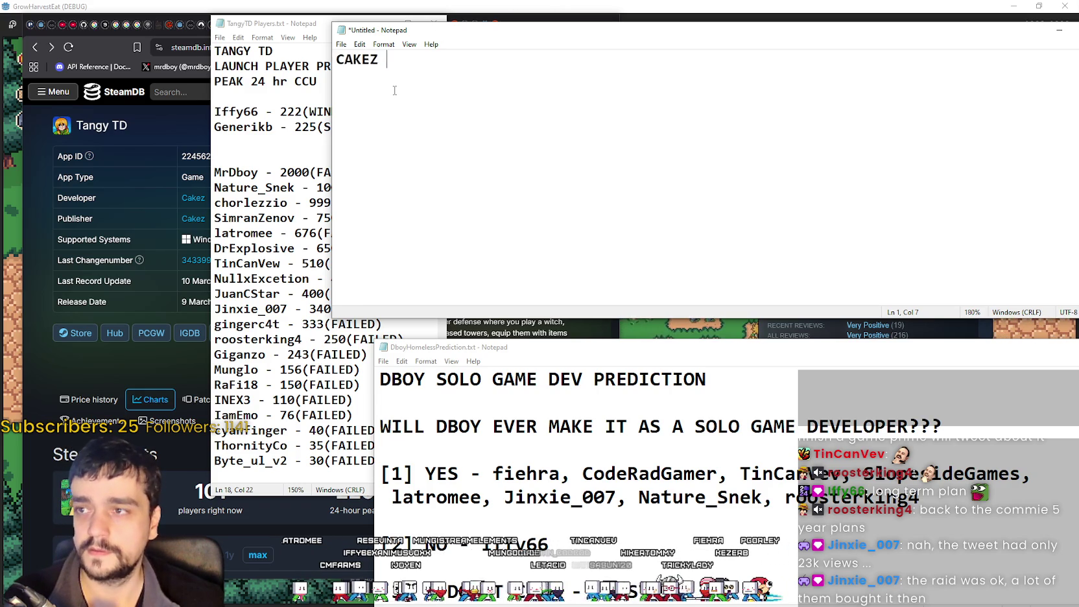
{"action": "key", "text": "BackSpace"}
{"action": "type", "text": "77"}
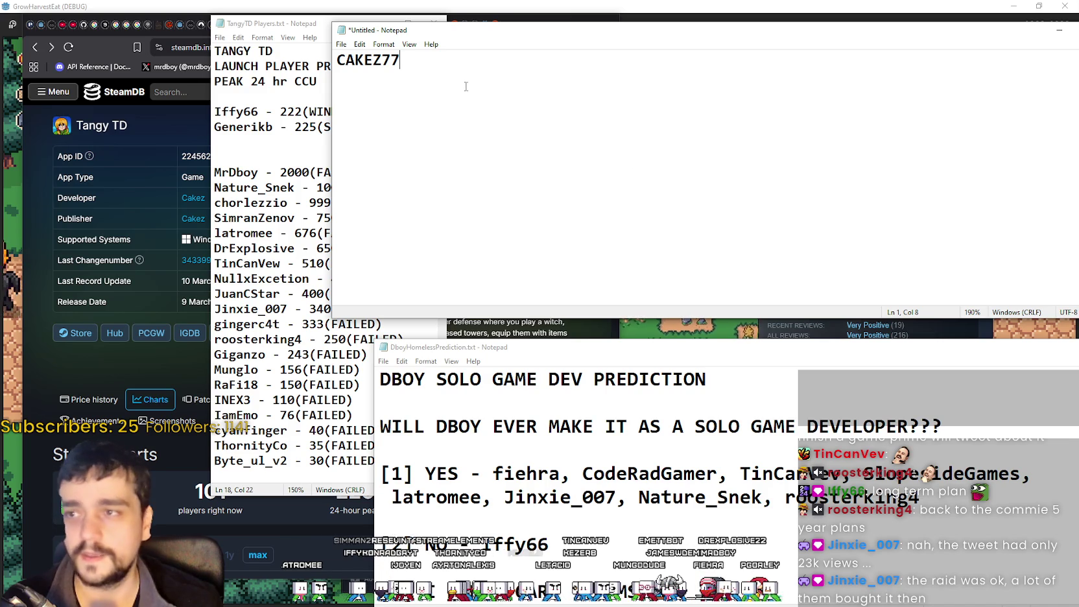
{"action": "type", "text": " PRE"}
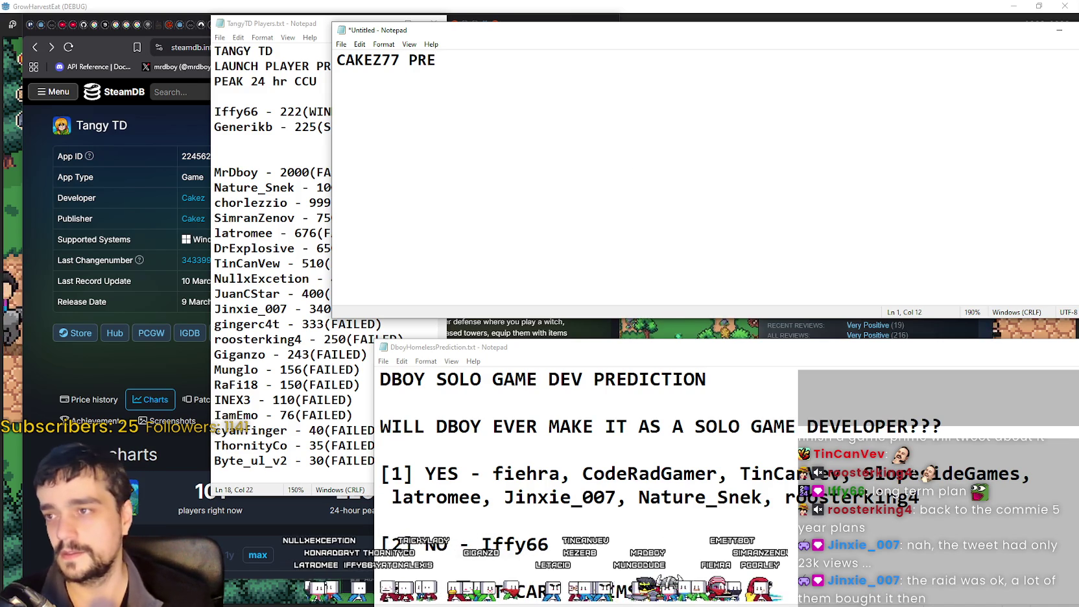
{"action": "key", "text": "BackSpace"}
{"action": "key", "text": "BackSpace"}
{"action": "key", "text": "BackSpace"}
{"action": "type", "text": "LONG "}
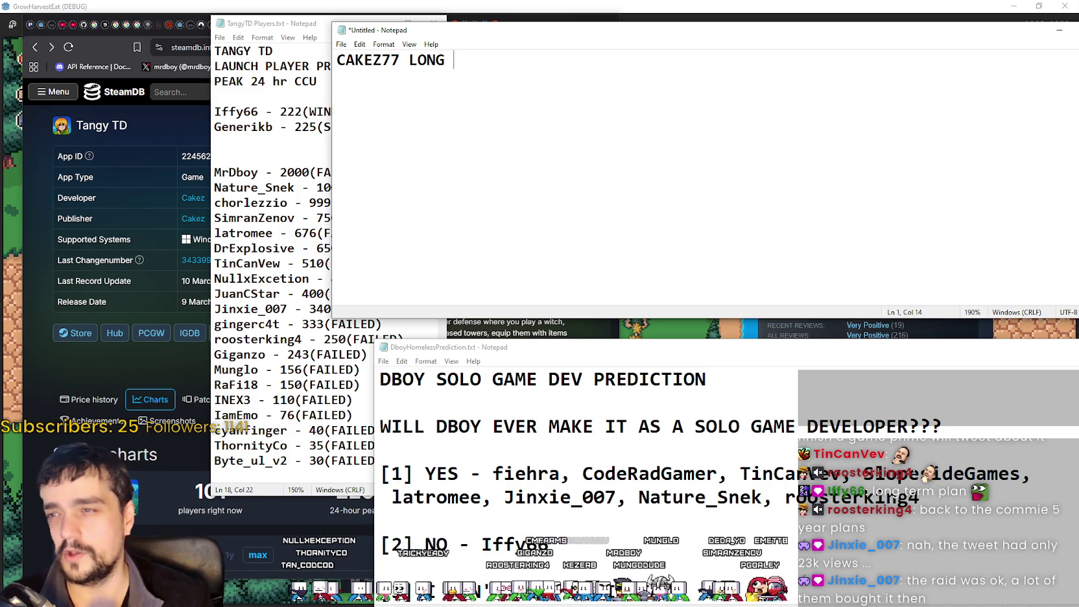
{"action": "type", "text": "TERM PREDICTION"}
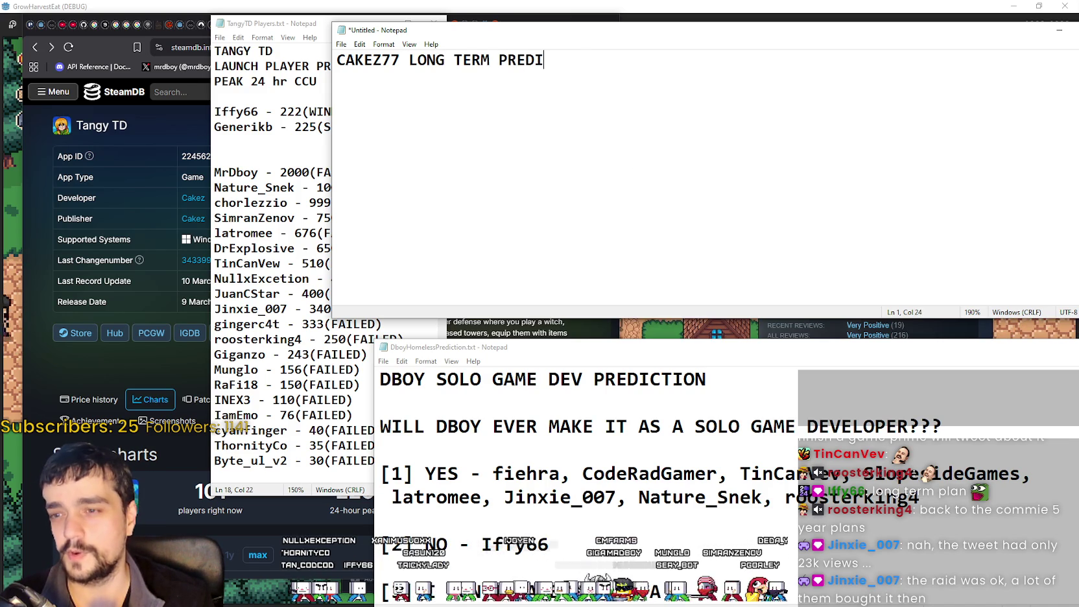
{"action": "key", "text": "Return"}
{"action": "key", "text": "Return"}
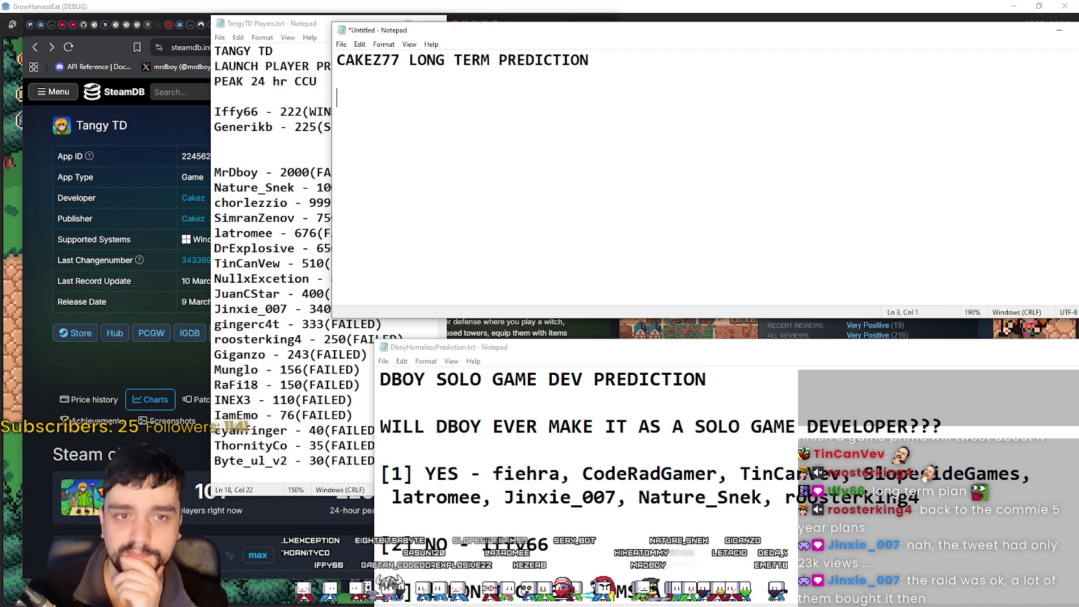
Type the predictions 'HE WILL WORK ON GAME 2' and 'HE WILL BECOME THE NEXT BIG INDIE YOUTUBER GAMEPLAYER'.
{"action": "type", "text": "HE WI"}
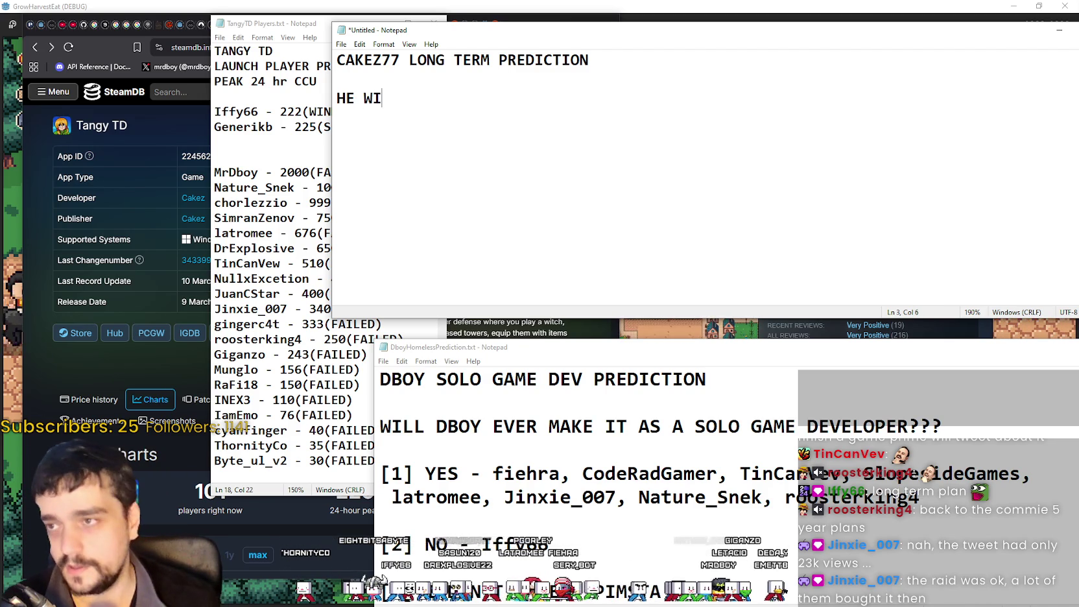
{"action": "type", "text": "LL WORK O"}
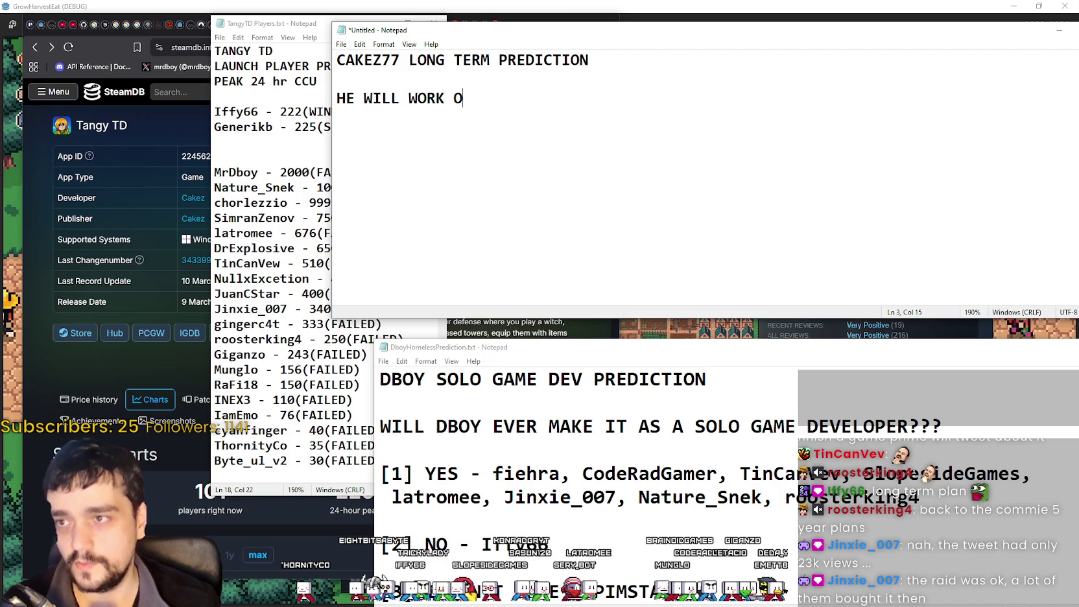
{"action": "type", "text": "N GAME 2 "}
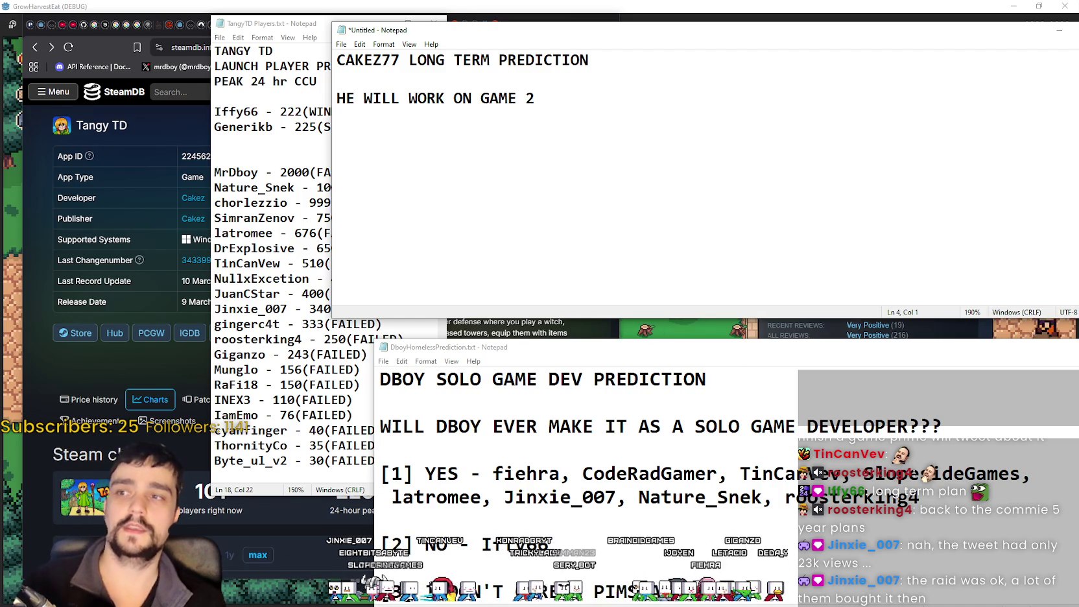
{"action": "type", "text": "HE WILL BECOME THE NEXT"}
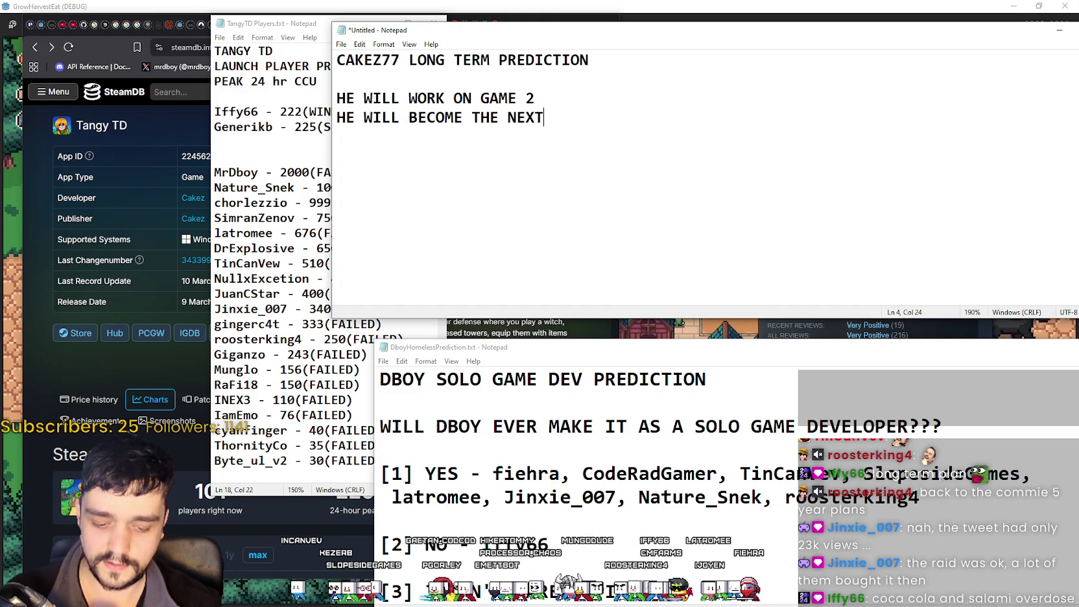
{"action": "type", "text": " B"}
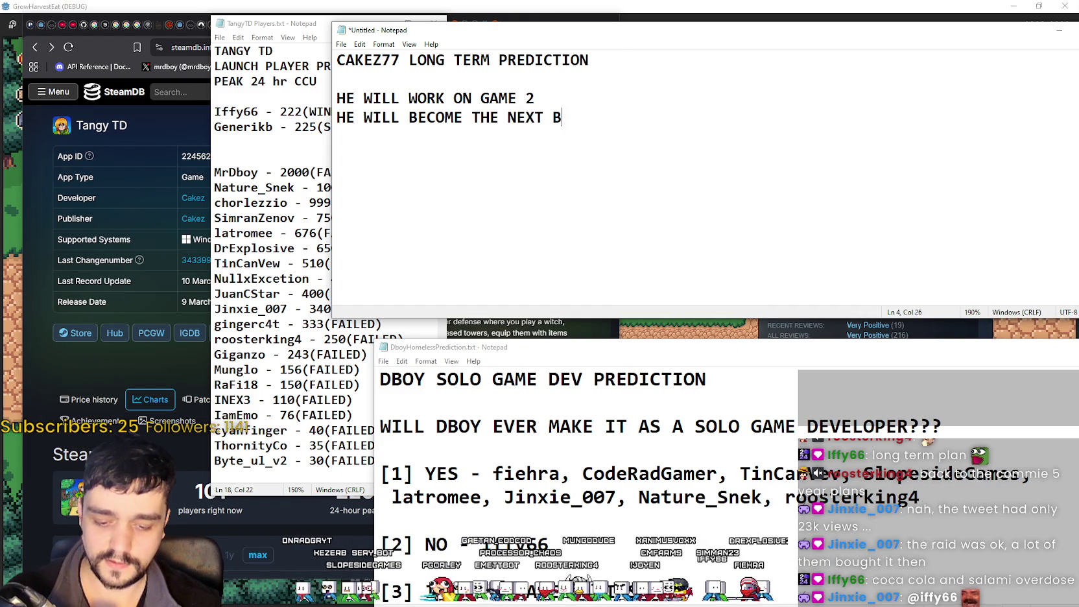
{"action": "type", "text": "IG YOU"}
{"action": "key", "text": "BackSpace"}
{"action": "key", "text": "BackSpace"}
{"action": "key", "text": "BackSpace"}
{"action": "type", "text": "INDIE"}
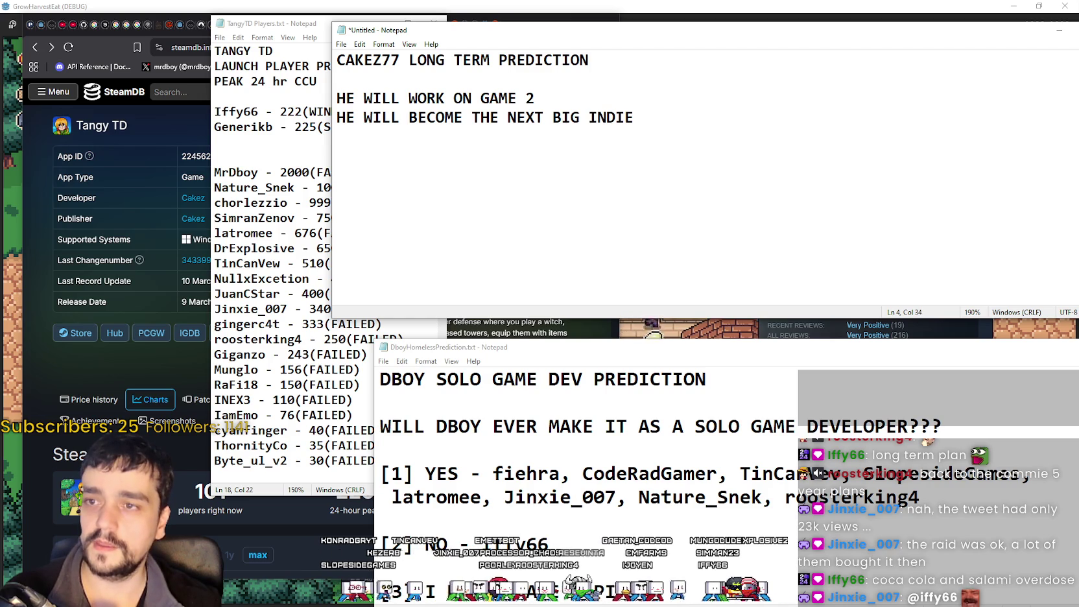
{"action": "type", "text": " YOUTUBER"}
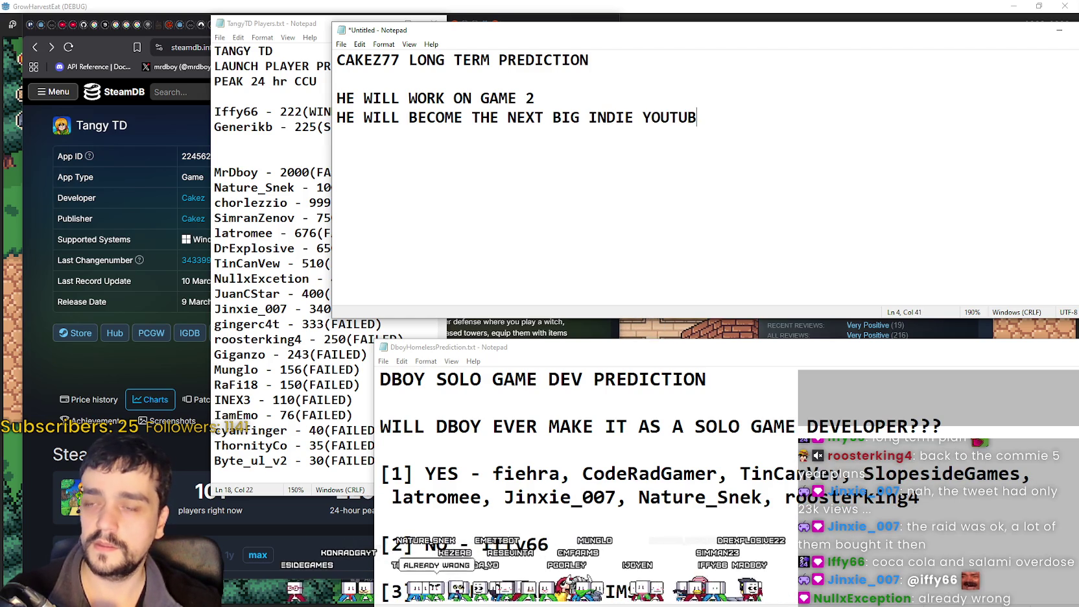
{"action": "type", "text": " GAMMEPLAY"}
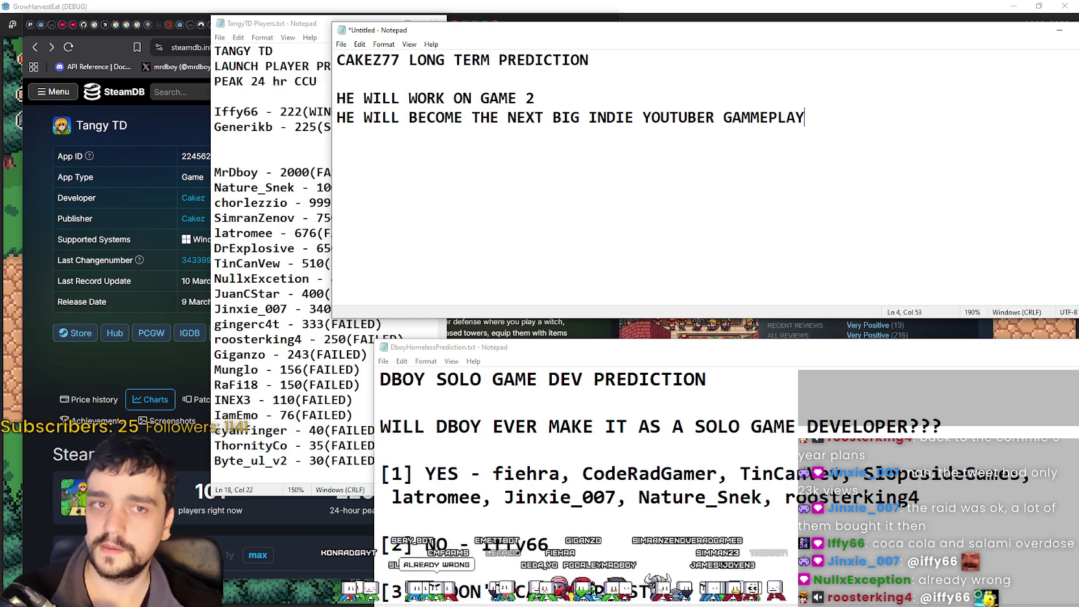
{"action": "key", "text": "BackSpace"}
{"action": "key", "text": "BackSpace"}
{"action": "key", "text": "BackSpace"}
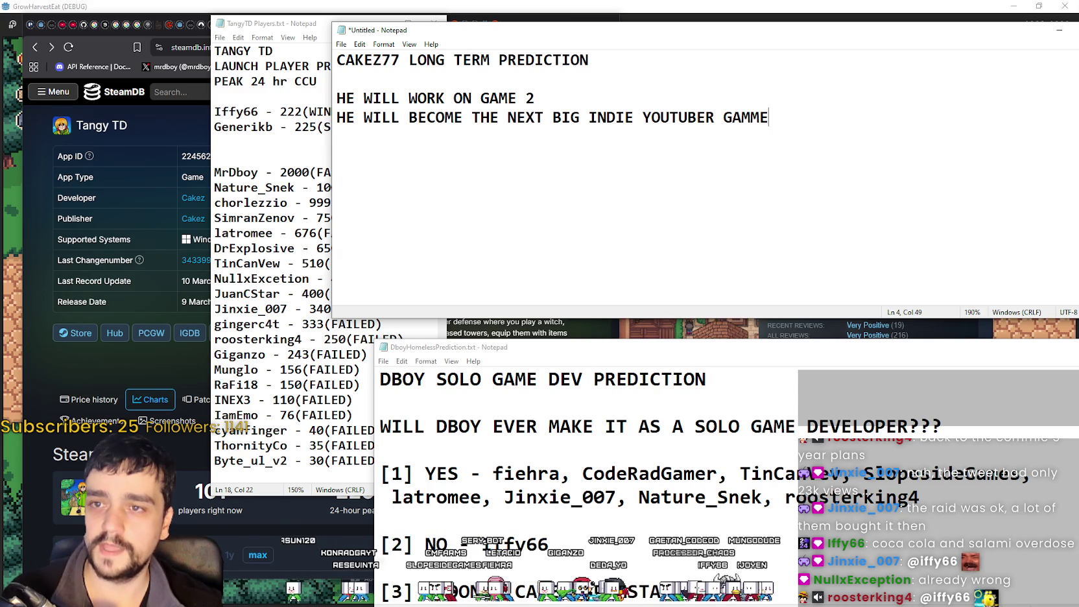
{"action": "type", "text": "E"}
{"action": "type", "text": "AYERS"}
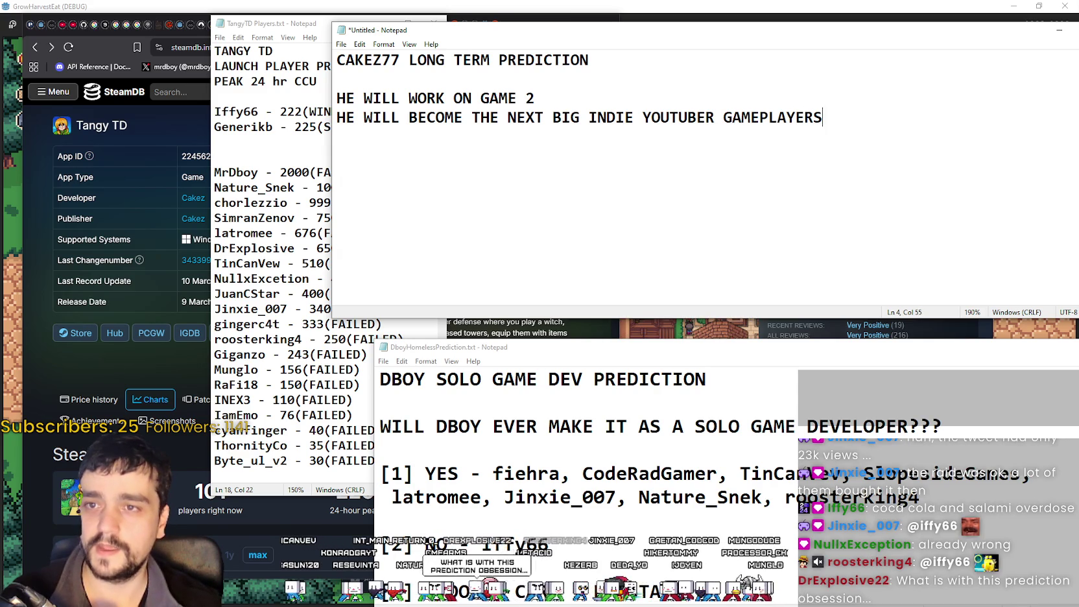
{"action": "key", "text": "Return"}
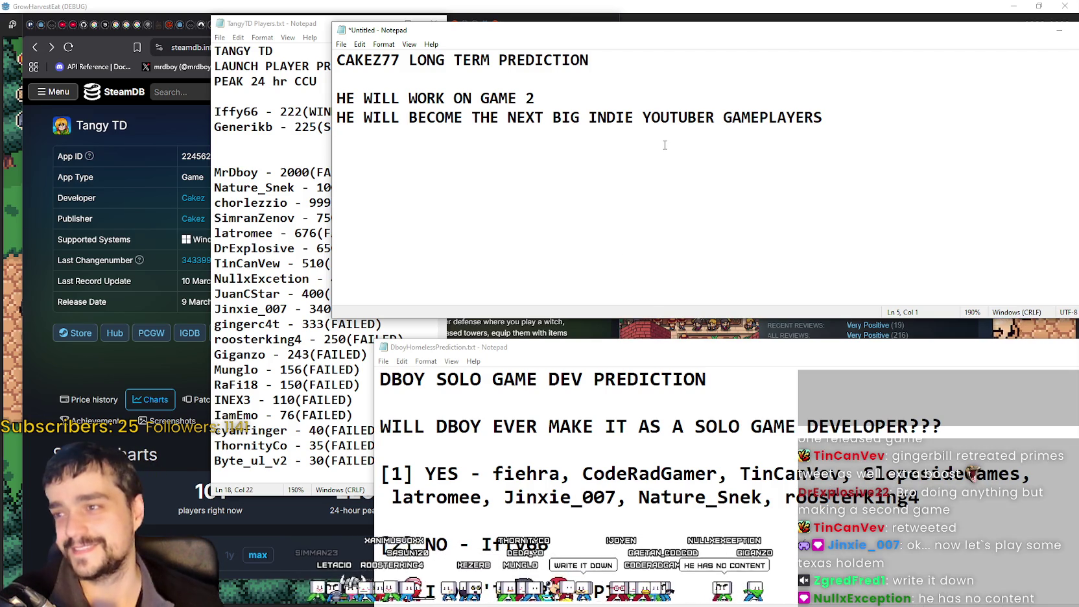
{"action": "key", "text": "Return"}
{"action": "type", "text": "COCA COLLA"}
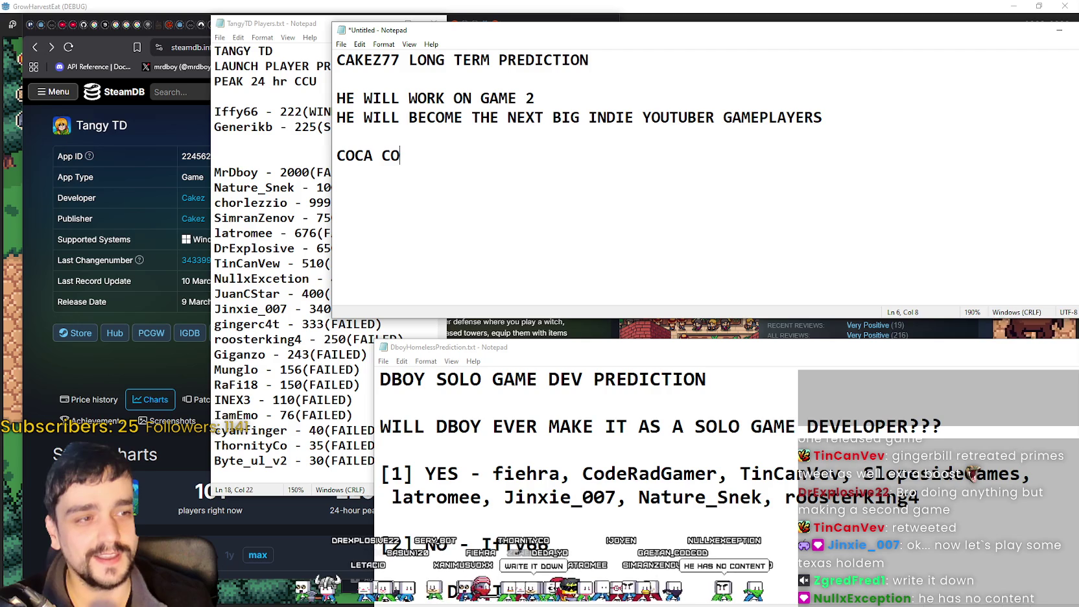
Fix the 'COCA COLA AND SALAMI OVERDOSE' line, credit it to the viewer, then switch to SteamDB.
{"action": "key", "text": "BackSpace"}
{"action": "key", "text": "BackSpace"}
{"action": "type", "text": "A AND SALI"}
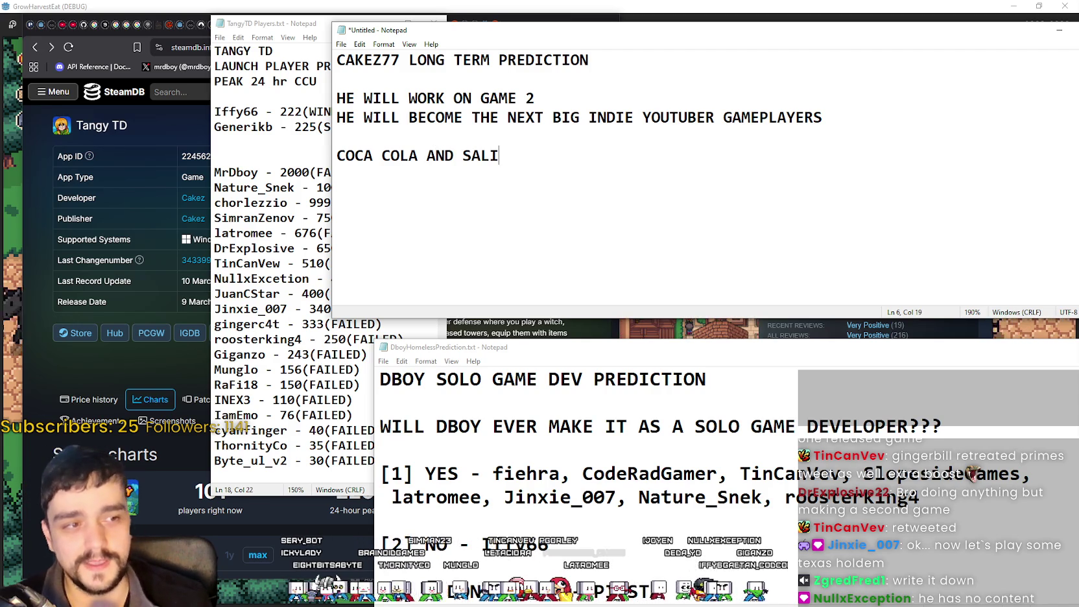
{"action": "key", "text": "BackSpace"}
{"action": "key", "text": "BackSpace"}
{"action": "key", "text": "BackSpace"}
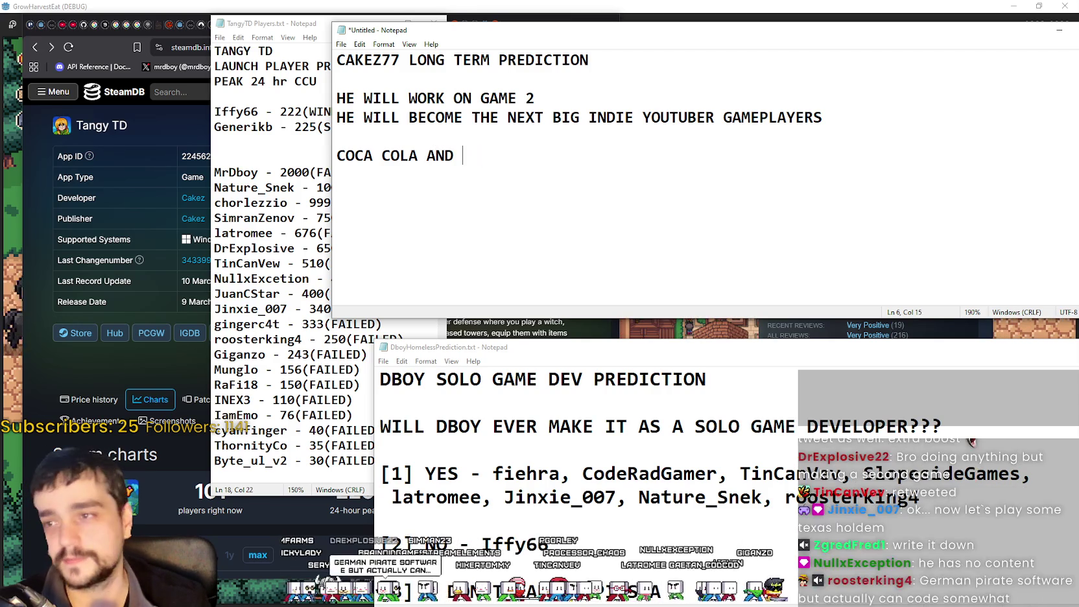
{"action": "type", "text": "SALAMI OVERDOSE"}
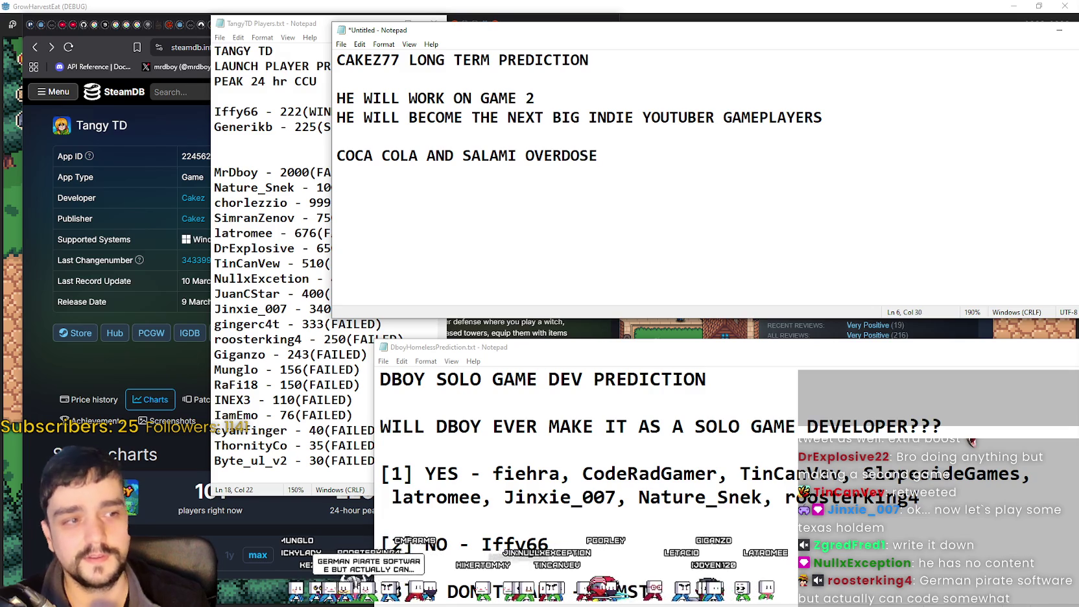
{"action": "key", "text": "Left"}
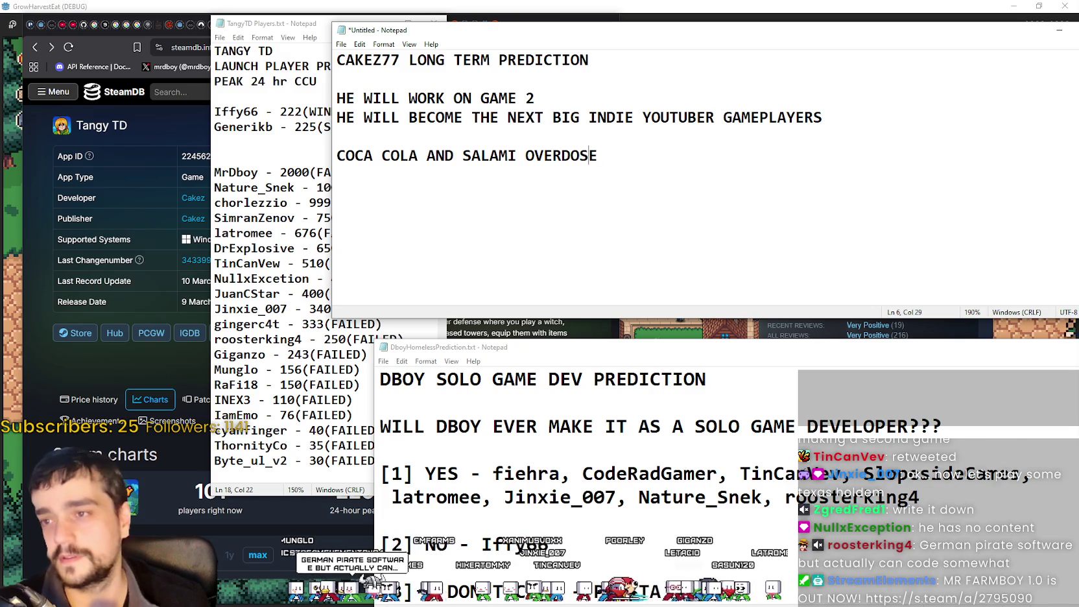
{"action": "key", "text": "ctrl+Right"}
{"action": "key", "text": "ctrl+Right"}
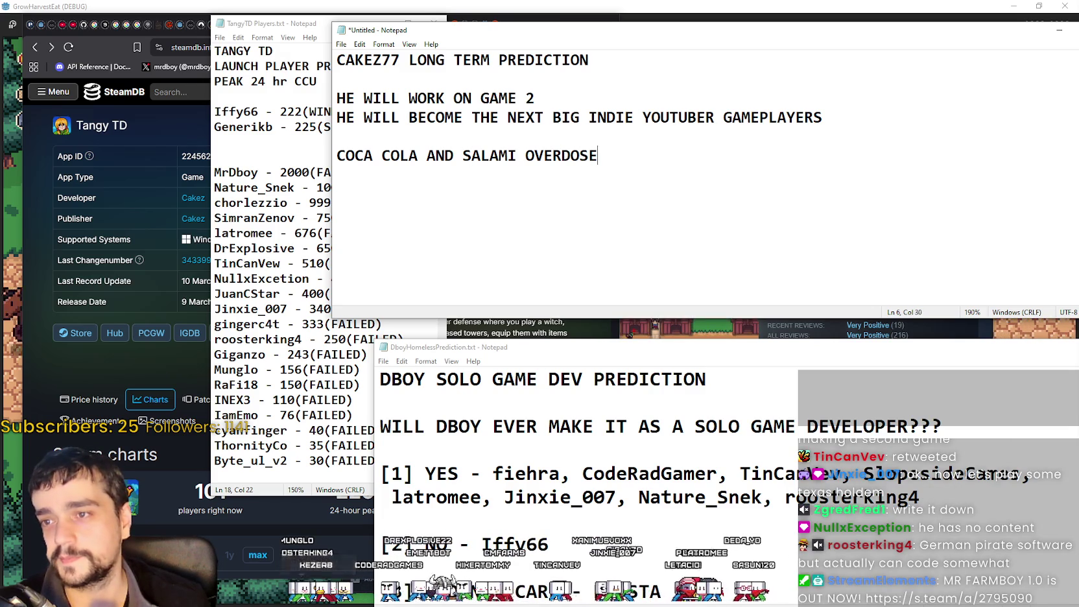
{"action": "type", "text": "- Iffy"}
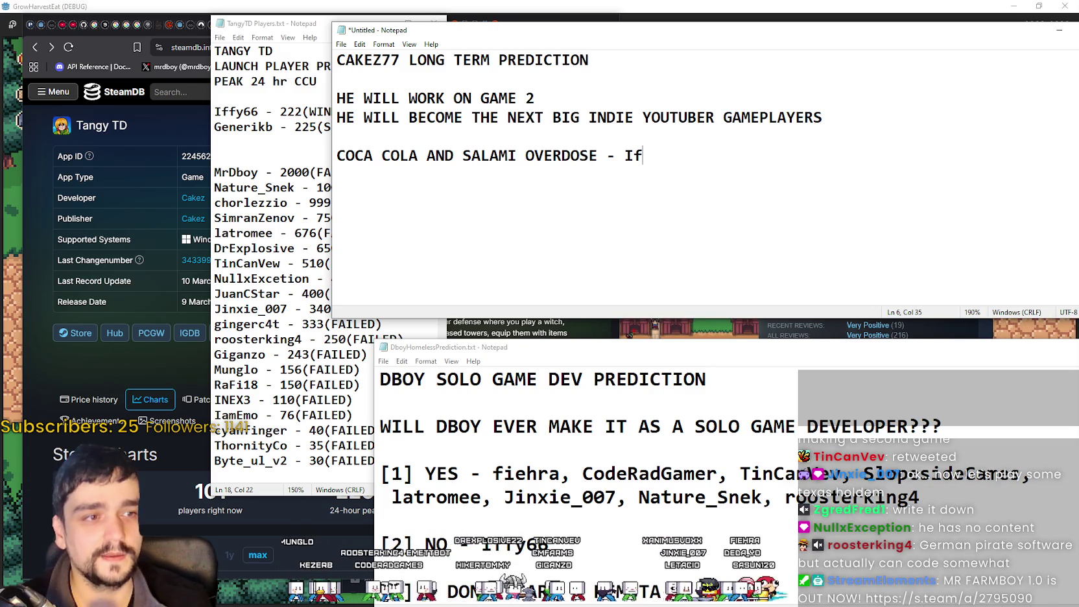
{"action": "type", "text": "66"}
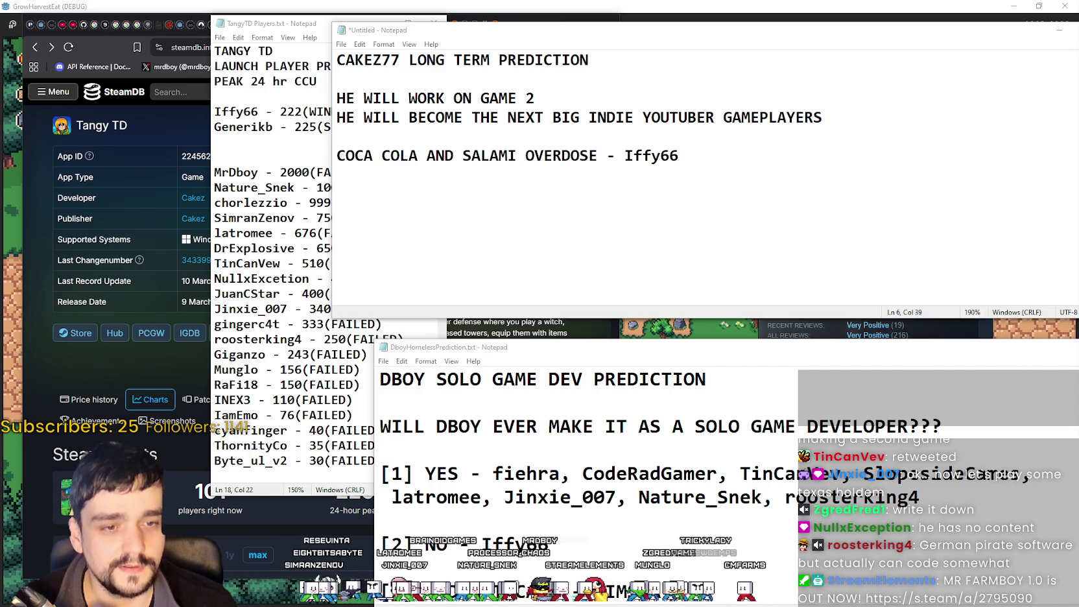
{"action": "key", "text": "alt+Tab"}
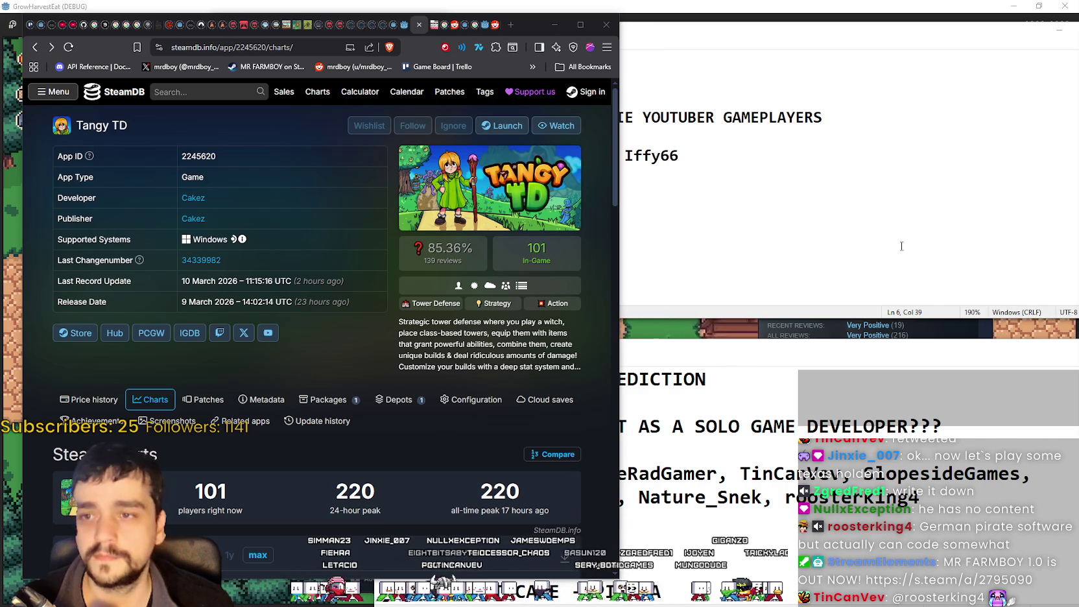
Bring the long-term and Dboy solo game dev prediction notes back in front of SteamDB.
{"action": "left_click", "coordinate": [760, 198]}
{"action": "left_click", "coordinate": [744, 438]}
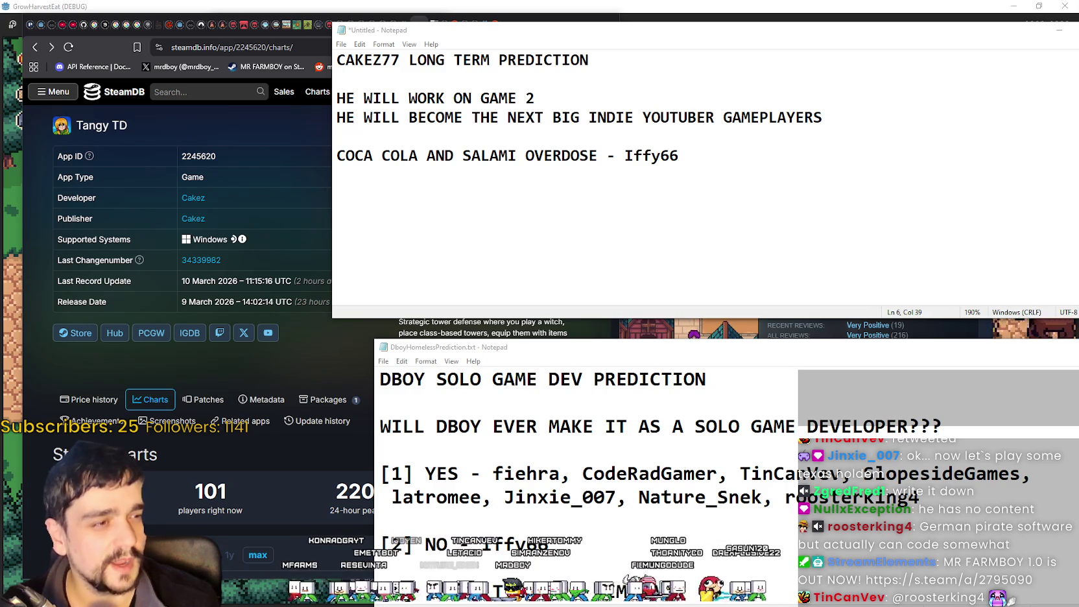
Switch to the browser window showing the X profile.
{"action": "key", "text": "alt+Tab"}
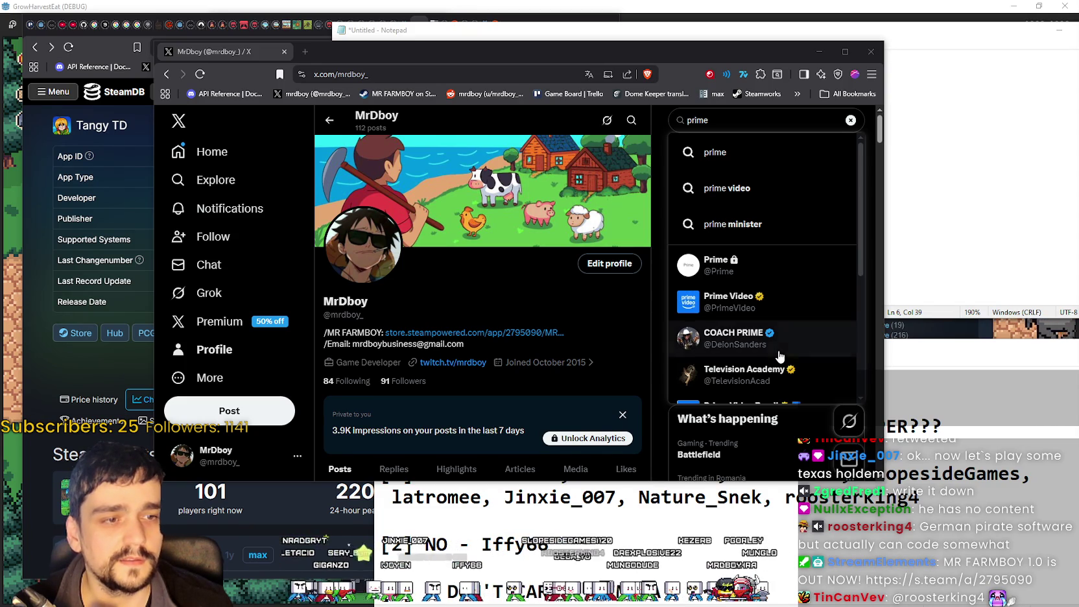
Search X for 'ThePrimeagen' and open his profile.
{"action": "double_click", "coordinate": [697, 120]}
{"action": "type", "text": "ThePrimeage"}
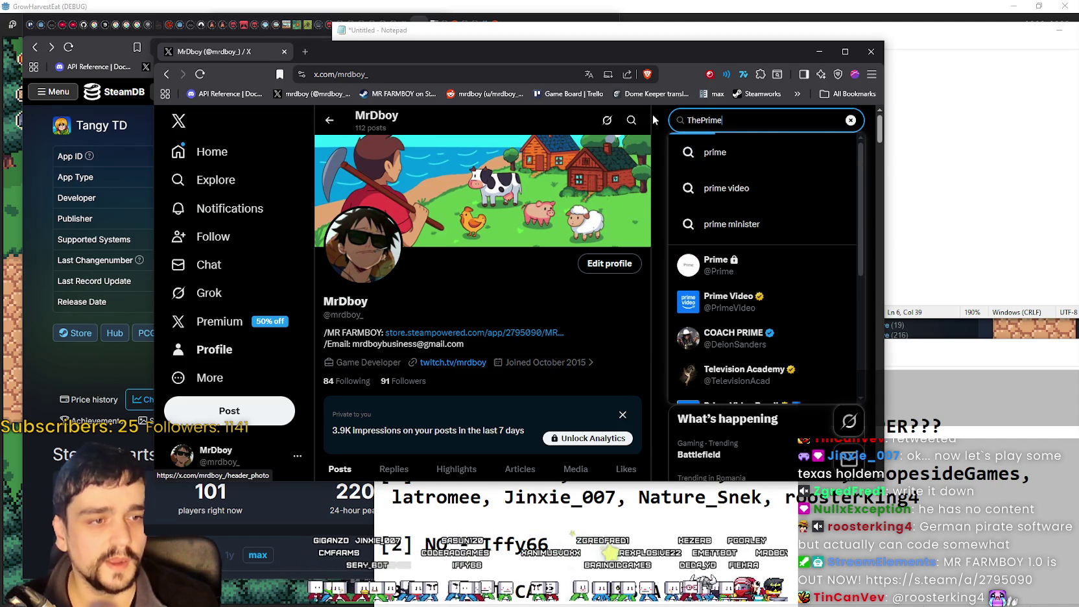
{"action": "type", "text": "n"}
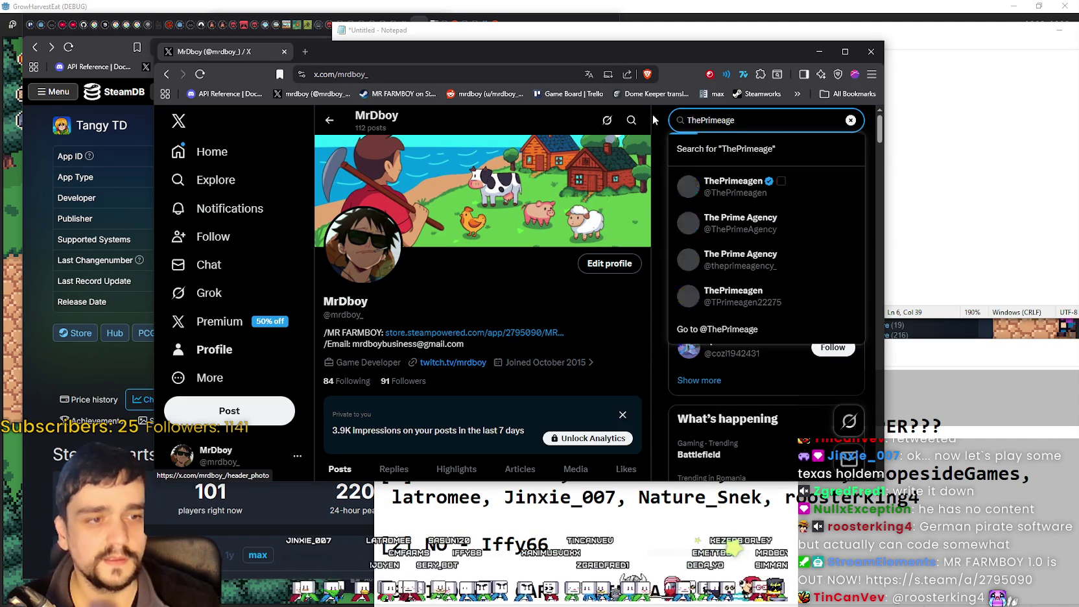
{"action": "left_click", "coordinate": [730, 188]}
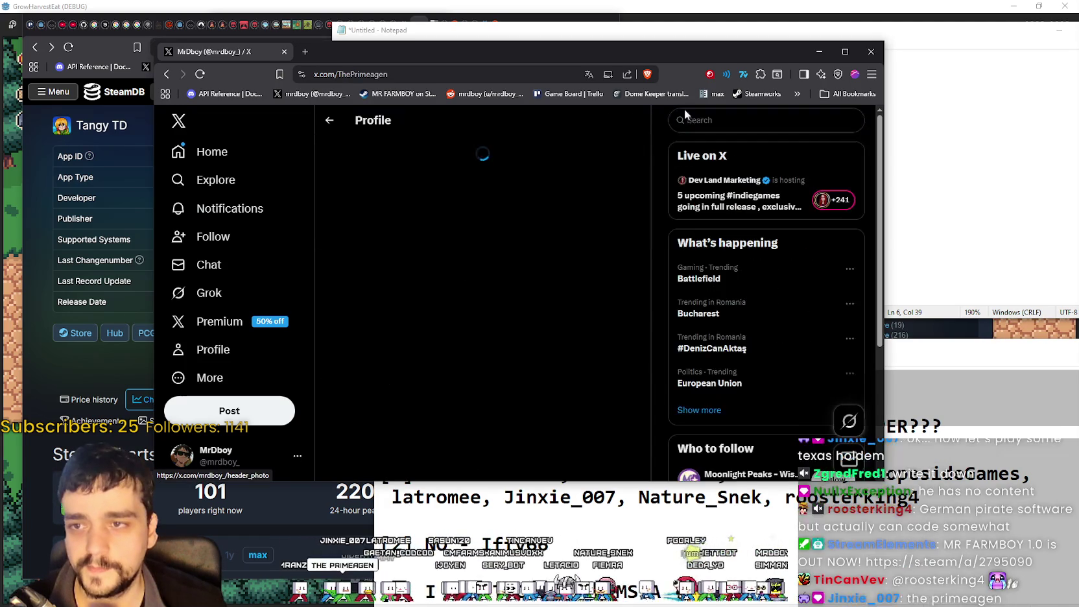
{"action": "left_click_drag", "start_coordinate": [664, 57], "coordinate": [781, 29]}
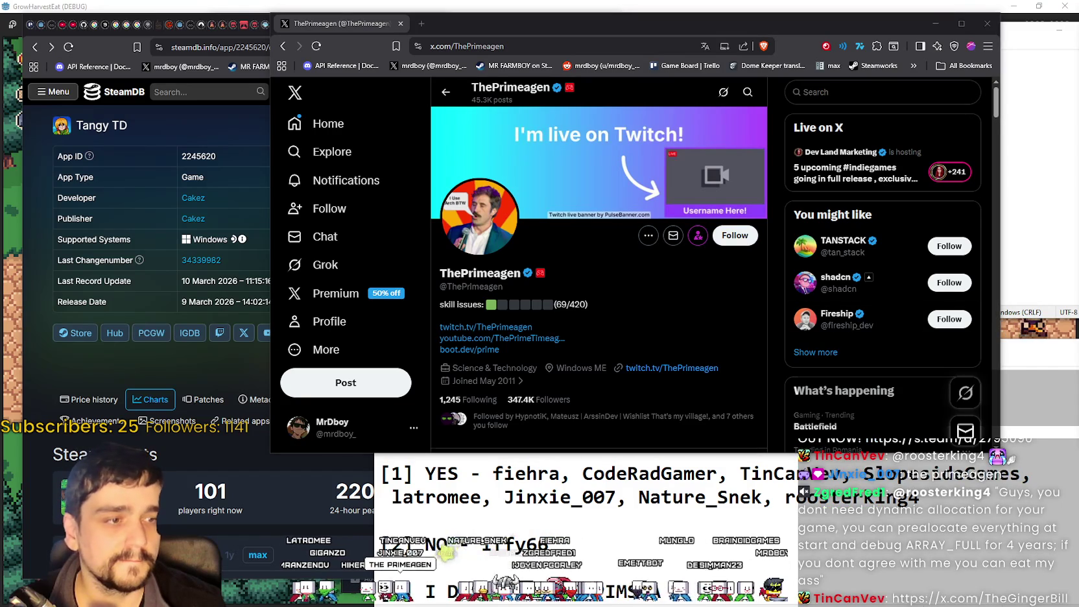
Show ThePrimeagen's posts including replies.
{"action": "scroll", "coordinate": [604, 261], "scroll_direction": "down", "scroll_amount": 3}
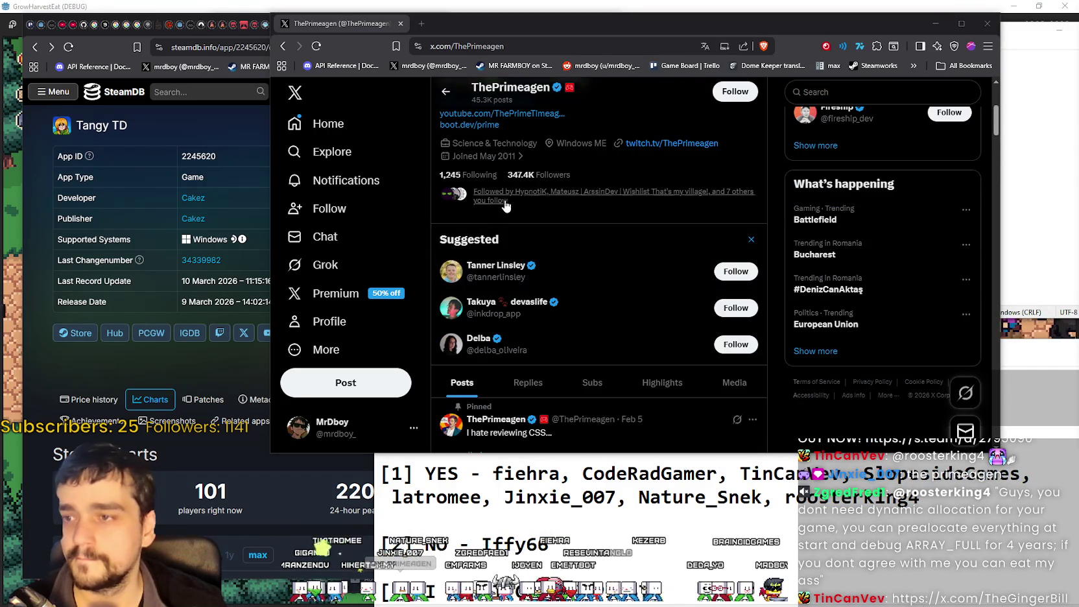
{"action": "scroll", "coordinate": [517, 303], "scroll_direction": "down", "scroll_amount": 4}
{"action": "scroll", "coordinate": [517, 303], "scroll_direction": "down", "scroll_amount": 5}
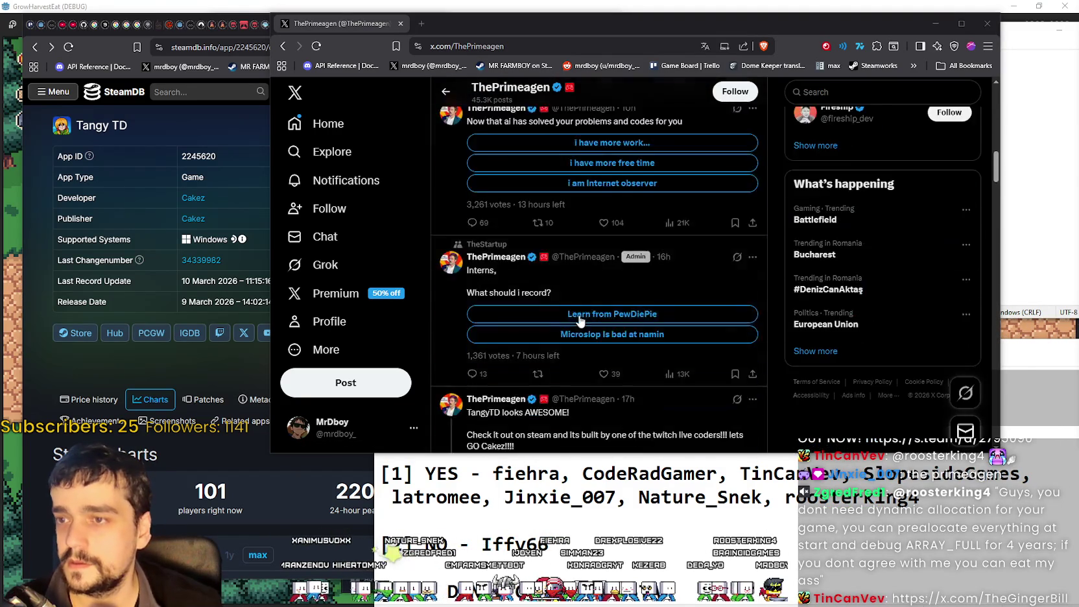
{"action": "scroll", "coordinate": [574, 312], "scroll_direction": "up", "scroll_amount": 6}
{"action": "scroll", "coordinate": [574, 312], "scroll_direction": "up", "scroll_amount": 2}
{"action": "left_click", "coordinate": [527, 326]}
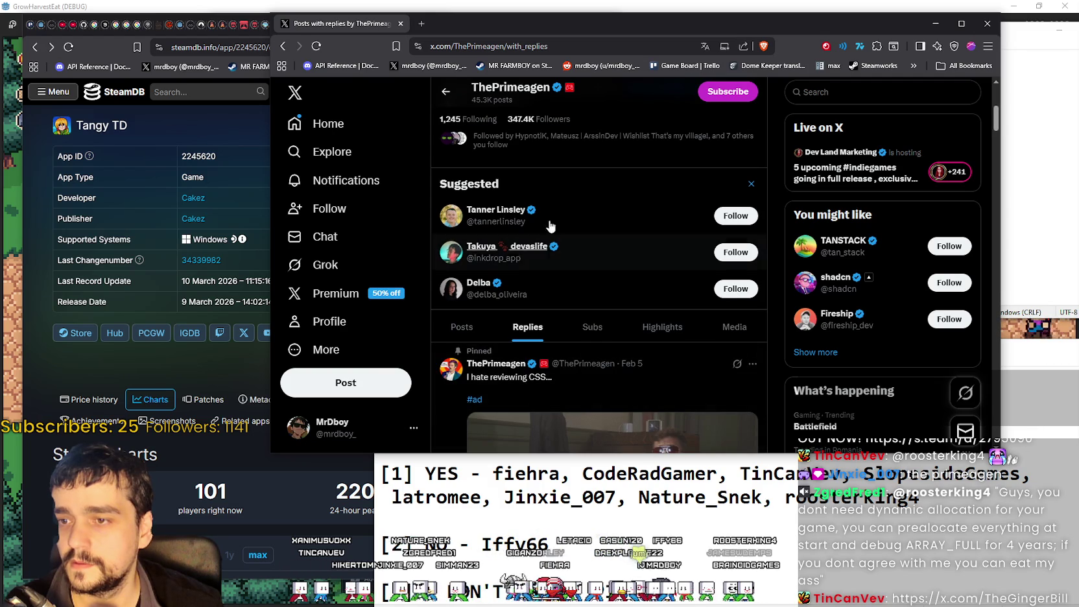
Find the 'TangyTD looks AWESOME!' post and open it on its own page.
{"action": "scroll", "coordinate": [679, 342], "scroll_direction": "down", "scroll_amount": 10}
{"action": "scroll", "coordinate": [679, 342], "scroll_direction": "up", "scroll_amount": 2}
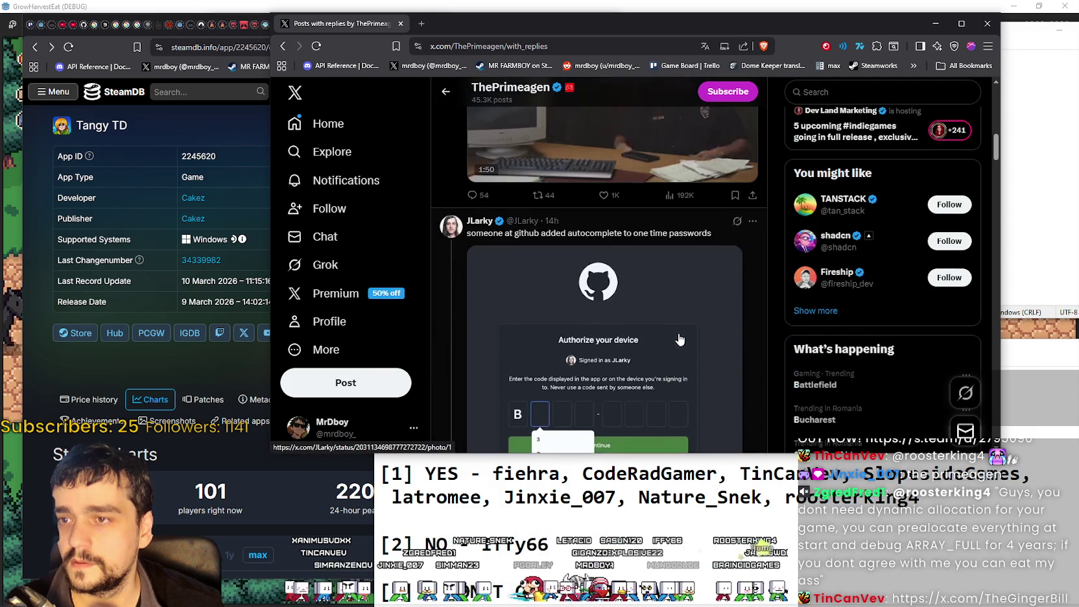
{"action": "scroll", "coordinate": [466, 216], "scroll_direction": "down", "scroll_amount": 3}
{"action": "scroll", "coordinate": [463, 224], "scroll_direction": "up", "scroll_amount": 4}
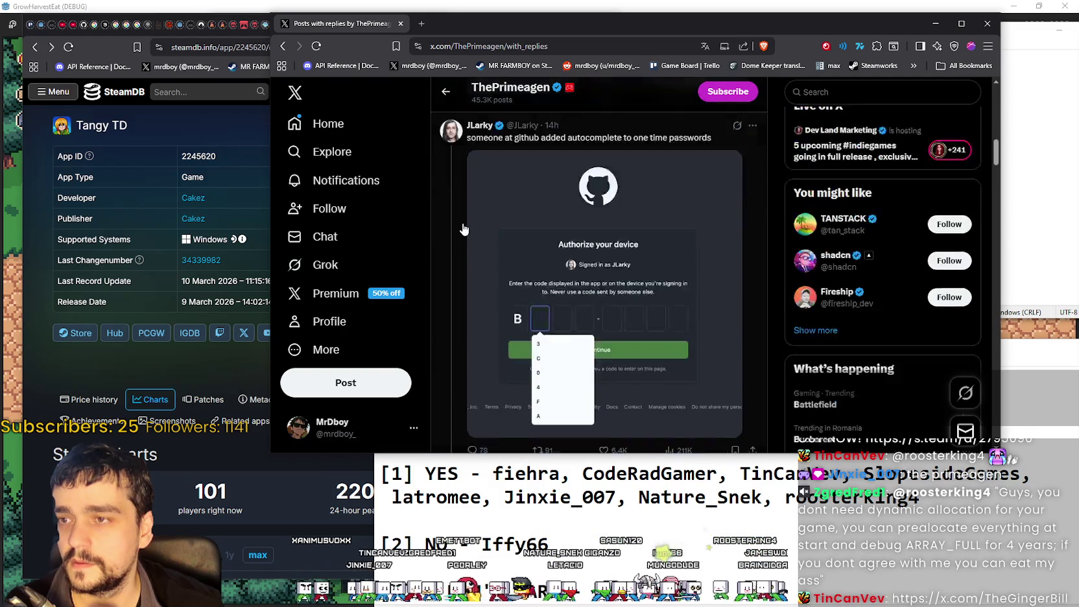
{"action": "scroll", "coordinate": [461, 302], "scroll_direction": "down", "scroll_amount": 5}
{"action": "scroll", "coordinate": [461, 301], "scroll_direction": "down", "scroll_amount": 10}
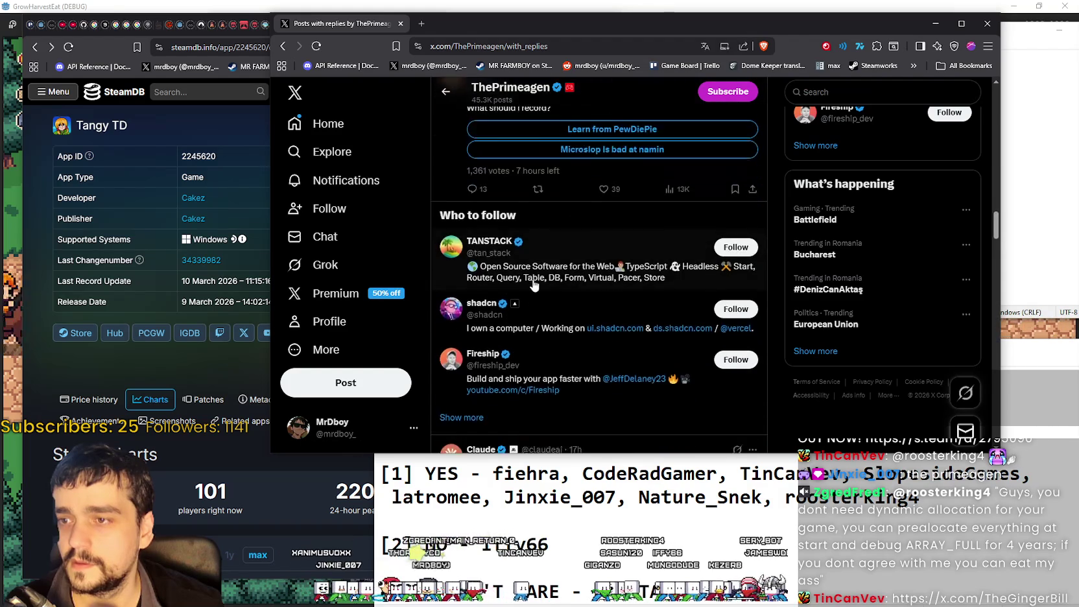
{"action": "scroll", "coordinate": [535, 280], "scroll_direction": "down", "scroll_amount": 10}
{"action": "scroll", "coordinate": [534, 286], "scroll_direction": "down", "scroll_amount": 5}
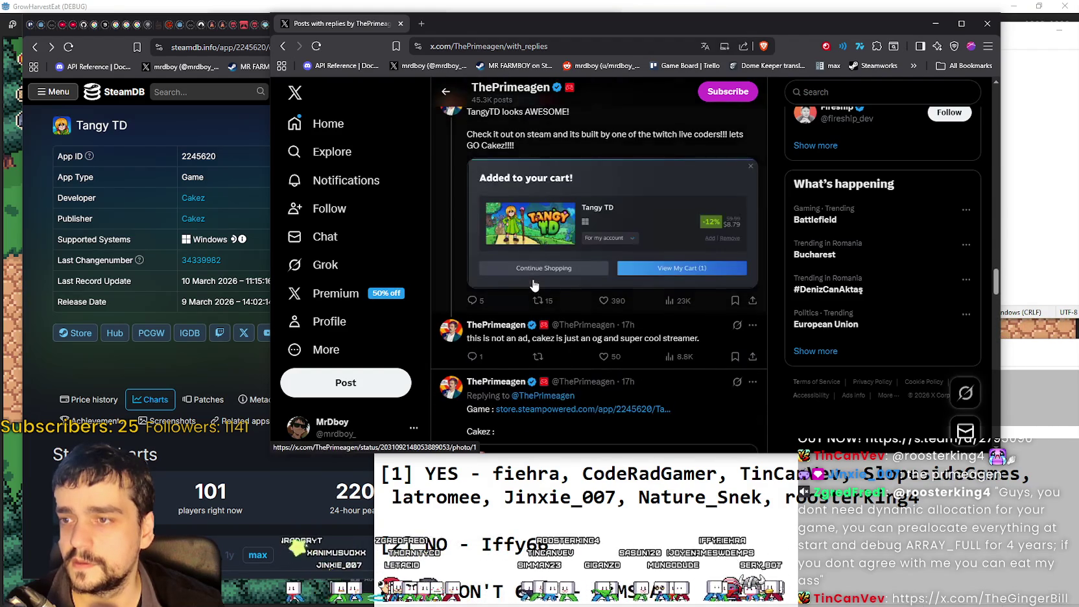
{"action": "scroll", "coordinate": [557, 144], "scroll_direction": "up", "scroll_amount": 2}
{"action": "left_click", "coordinate": [639, 221]}
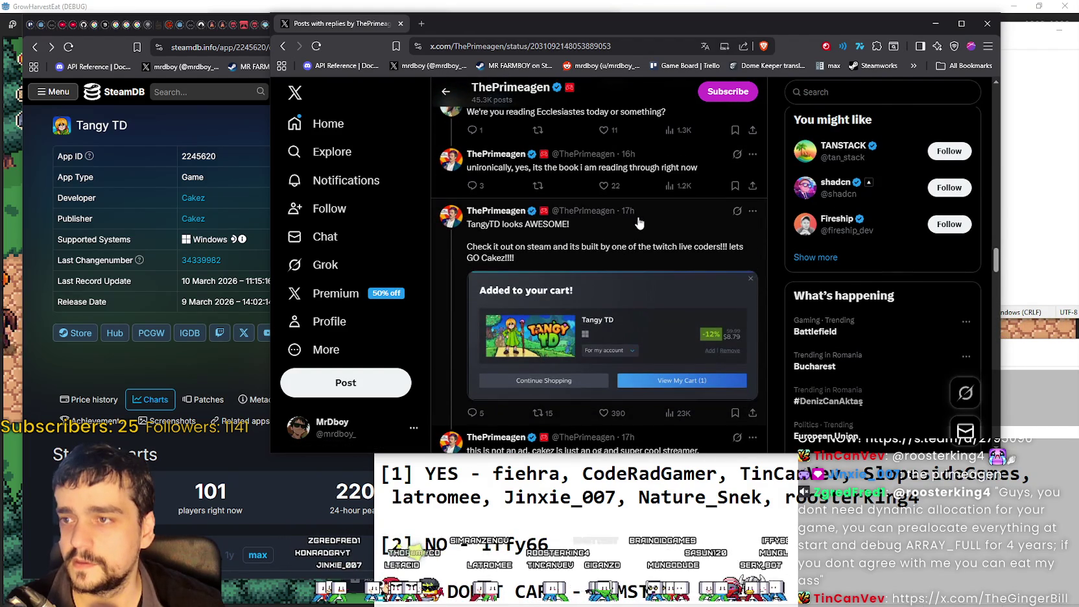
Like and repost the TangyTD post.
{"action": "scroll", "coordinate": [638, 220], "scroll_direction": "down", "scroll_amount": 1}
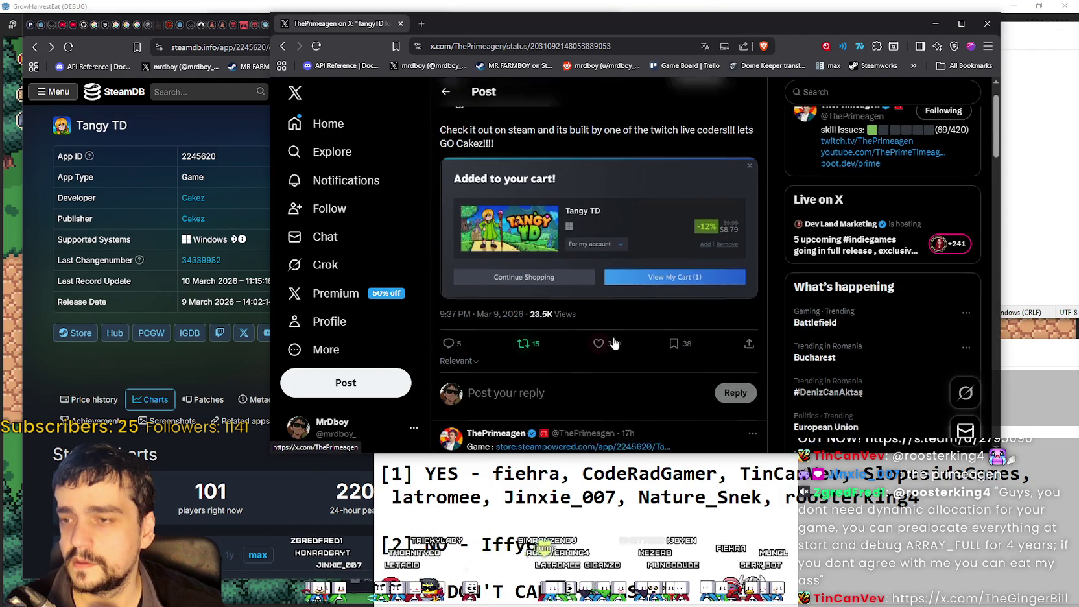
{"action": "left_click", "coordinate": [598, 336]}
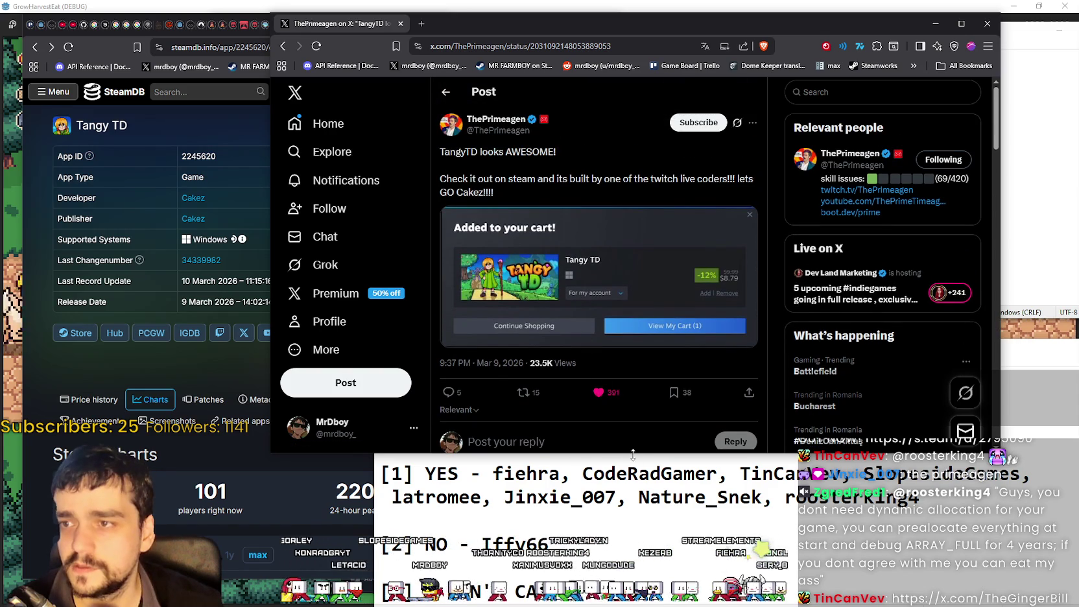
{"action": "left_click", "coordinate": [523, 400]}
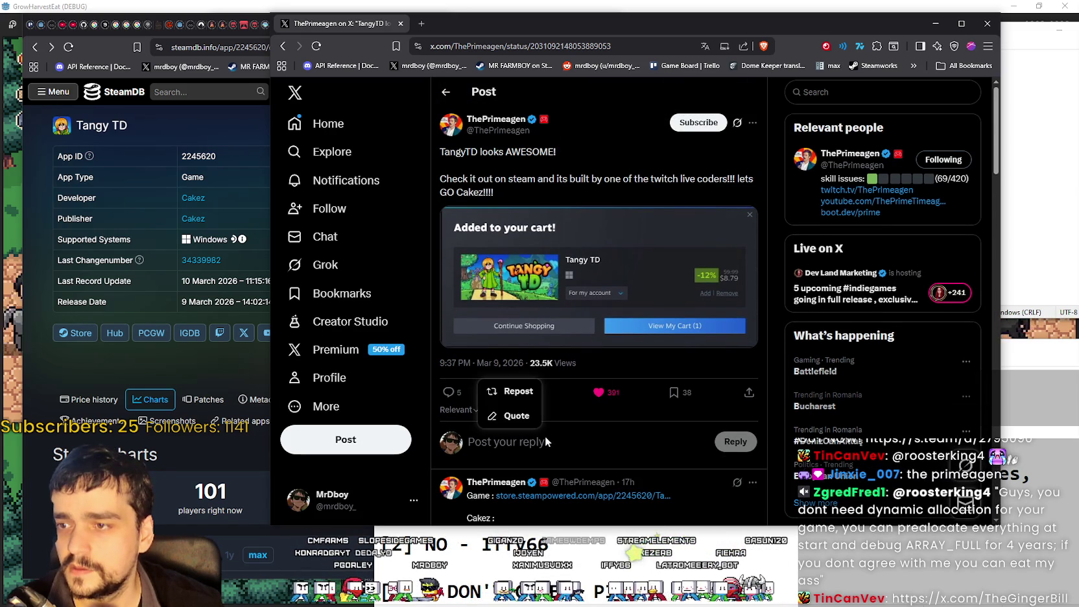
{"action": "left_click", "coordinate": [522, 391]}
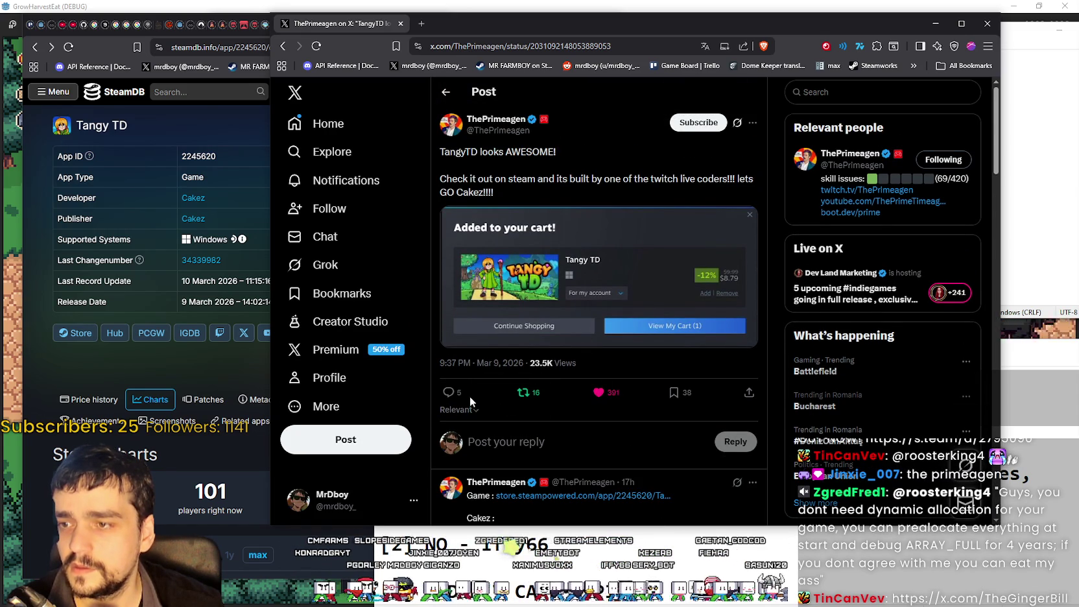
Browse the post's replies, opening and discarding two reply drafts without posting.
{"action": "scroll", "coordinate": [479, 289], "scroll_direction": "down", "scroll_amount": 2}
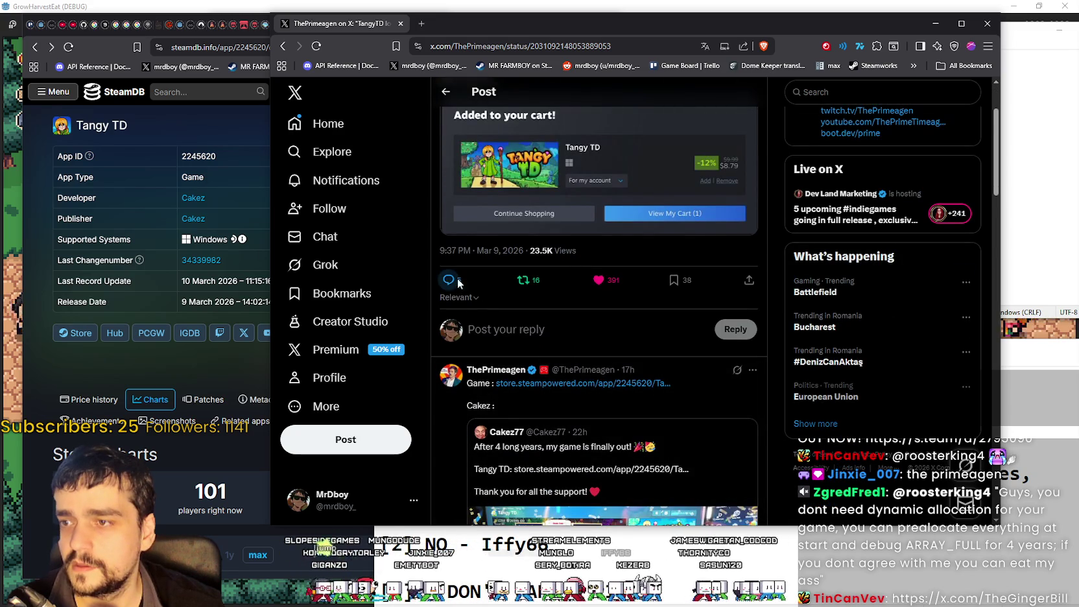
{"action": "left_click", "coordinate": [450, 280]}
{"action": "key", "text": "Escape"}
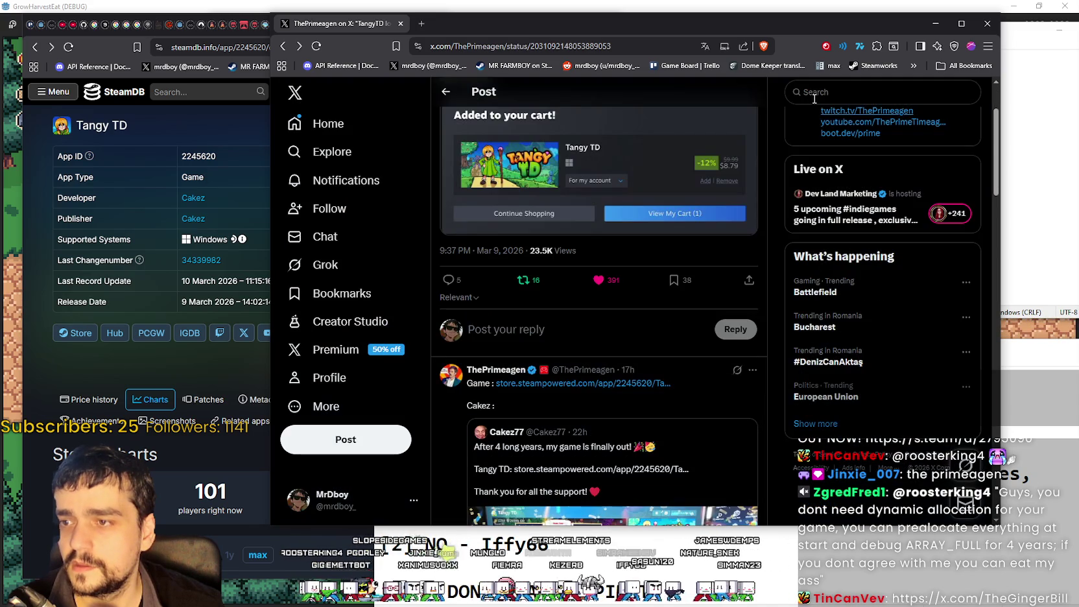
{"action": "scroll", "coordinate": [693, 294], "scroll_direction": "up", "scroll_amount": 2}
{"action": "scroll", "coordinate": [717, 373], "scroll_direction": "down", "scroll_amount": 5}
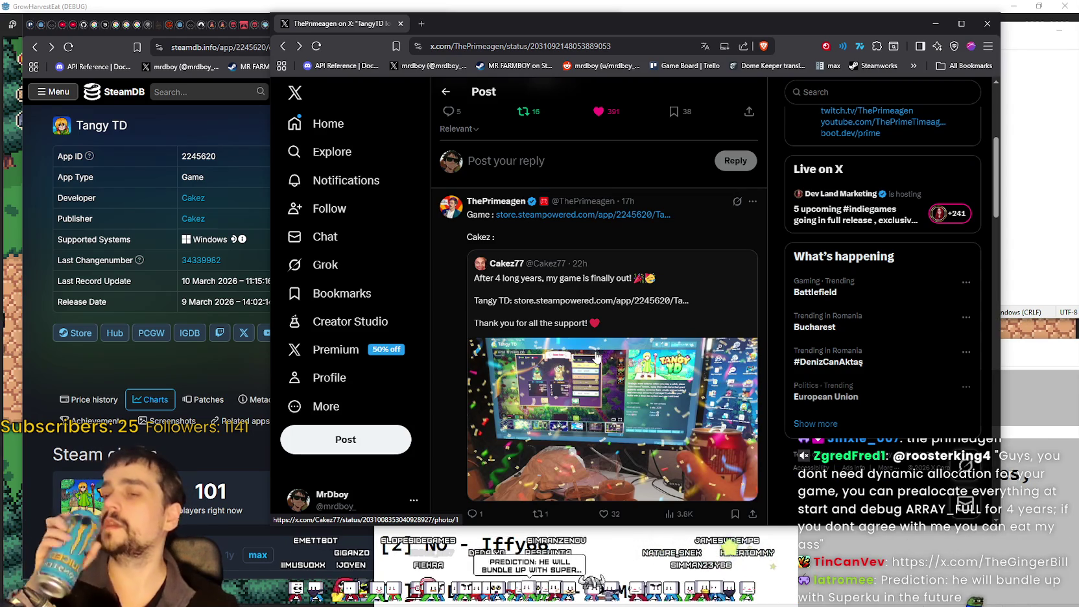
{"action": "scroll", "coordinate": [577, 324], "scroll_direction": "down", "scroll_amount": 5}
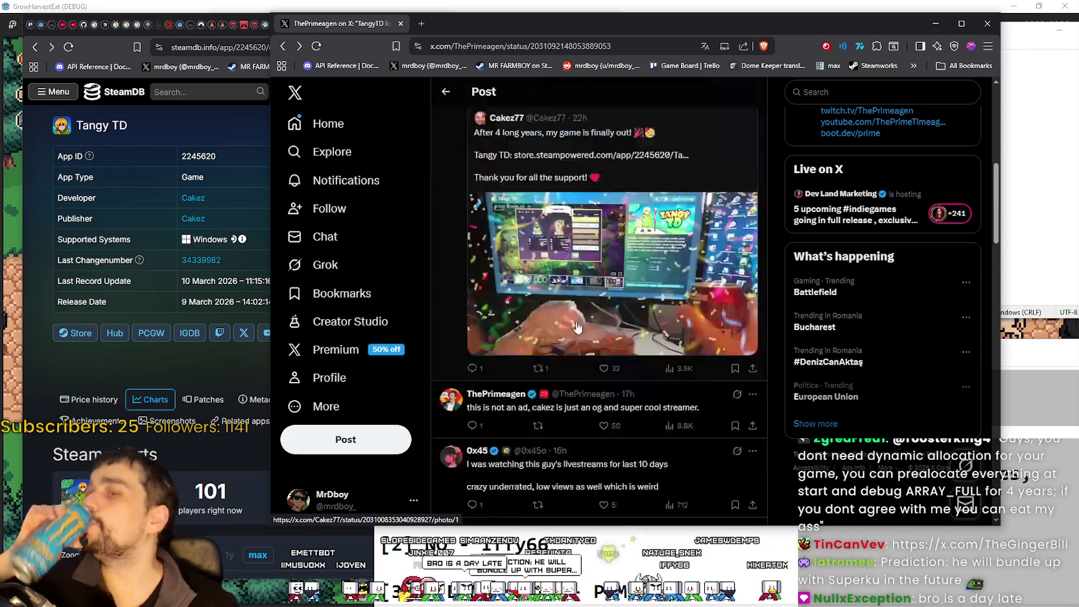
{"action": "scroll", "coordinate": [575, 322], "scroll_direction": "down", "scroll_amount": 2}
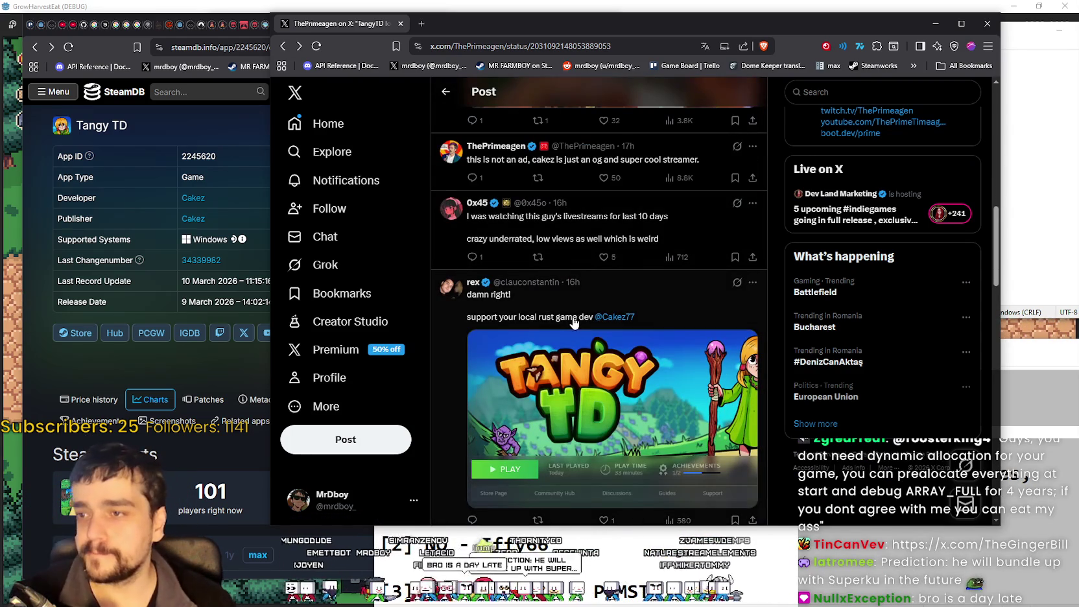
{"action": "scroll", "coordinate": [573, 321], "scroll_direction": "up", "scroll_amount": 10}
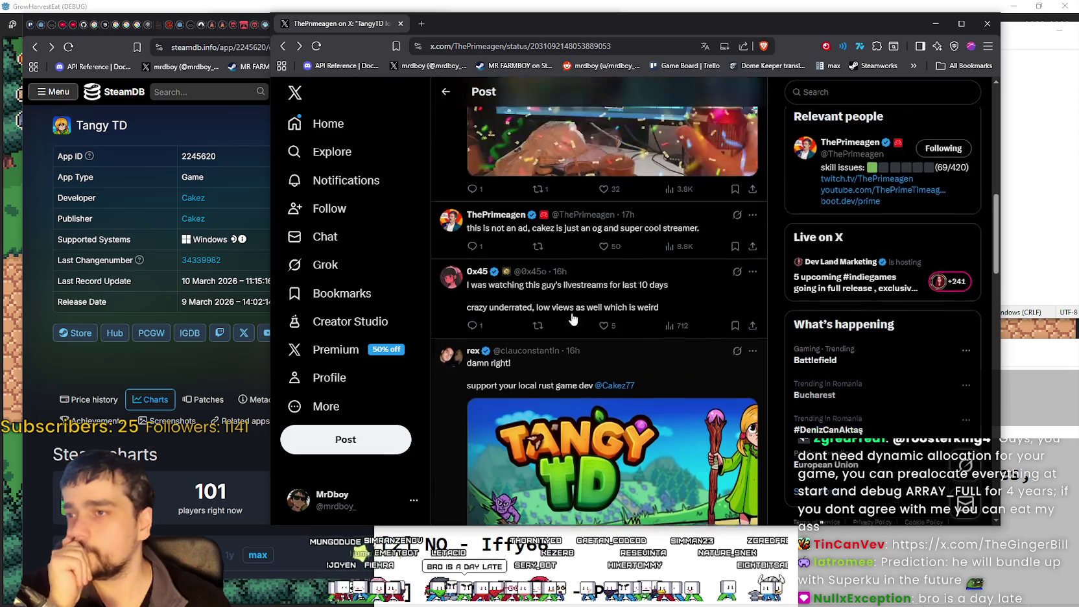
{"action": "scroll", "coordinate": [567, 309], "scroll_direction": "down", "scroll_amount": 5}
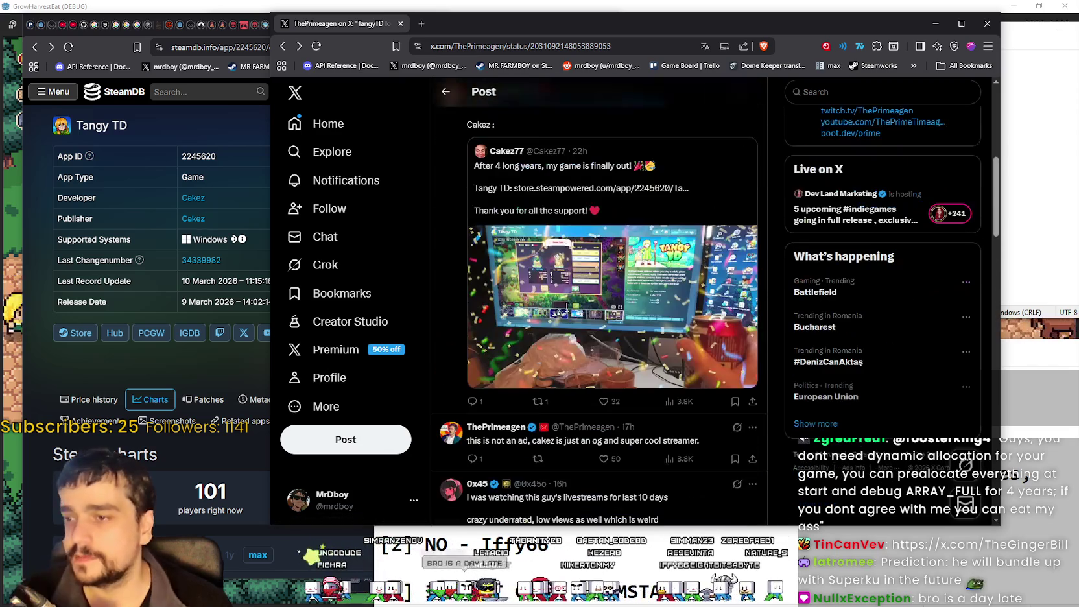
{"action": "left_click", "coordinate": [473, 402]}
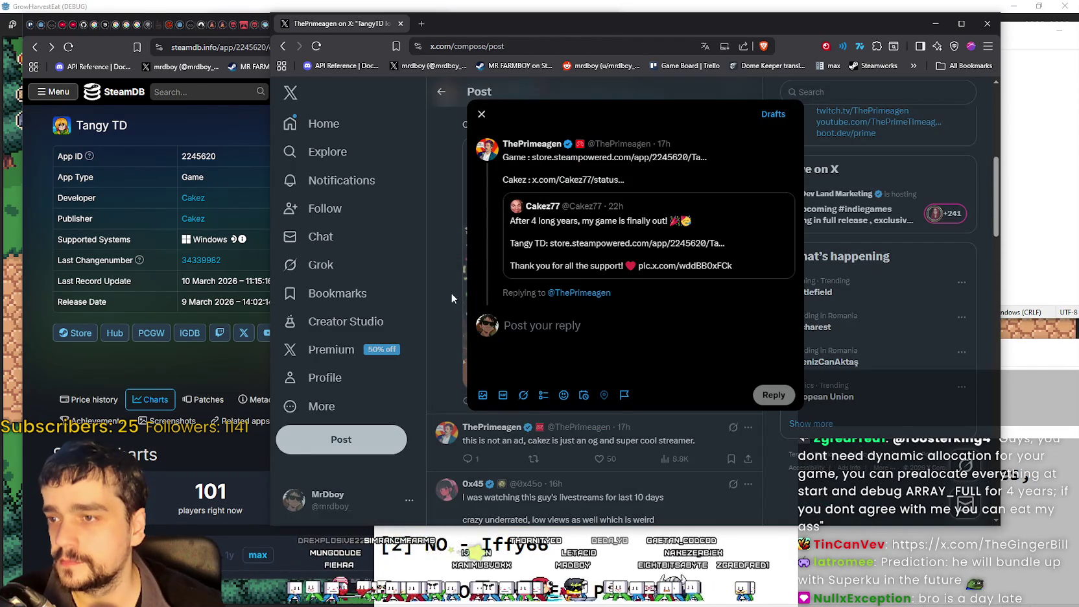
{"action": "left_click", "coordinate": [456, 395]}
View the post quoting the Cakez77 release announcement, then return to the TangyTD replies.
{"action": "left_click", "coordinate": [451, 401]}
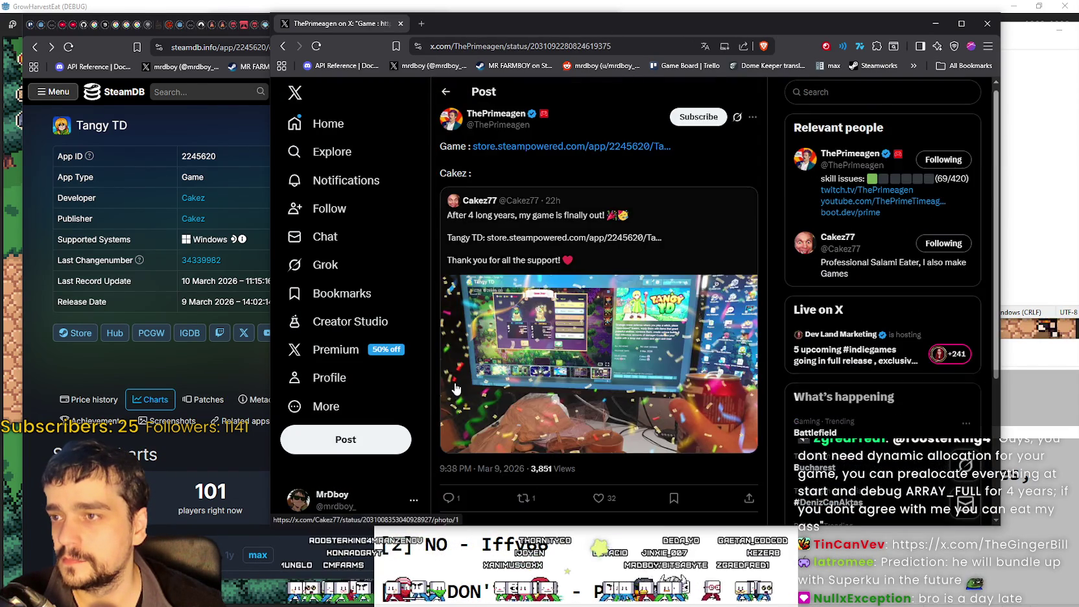
{"action": "scroll", "coordinate": [470, 363], "scroll_direction": "down", "scroll_amount": 4}
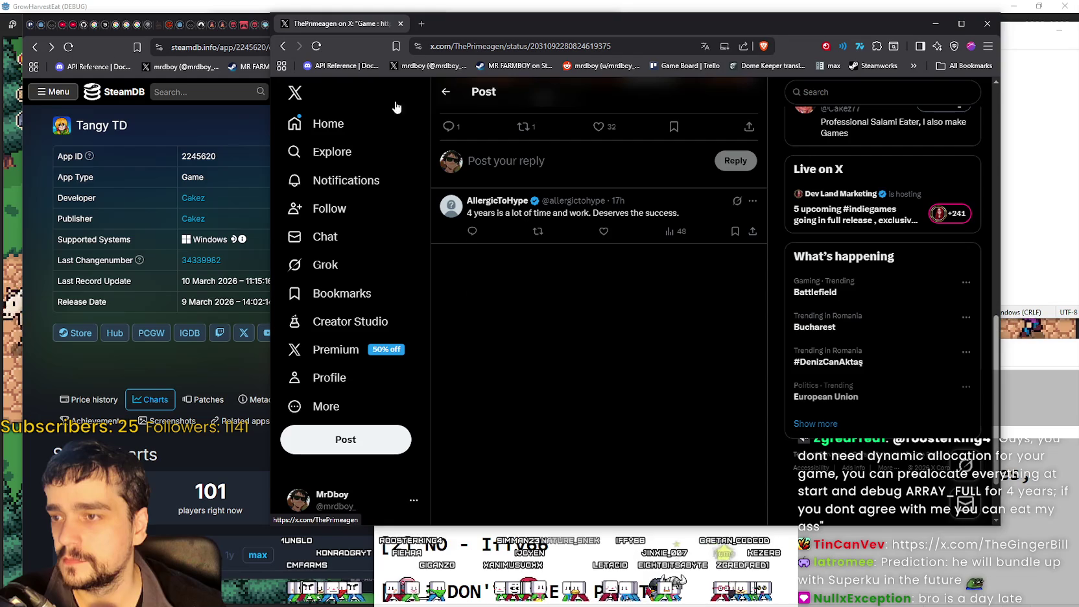
{"action": "left_click", "coordinate": [445, 91]}
{"action": "scroll", "coordinate": [547, 391], "scroll_direction": "down", "scroll_amount": 2}
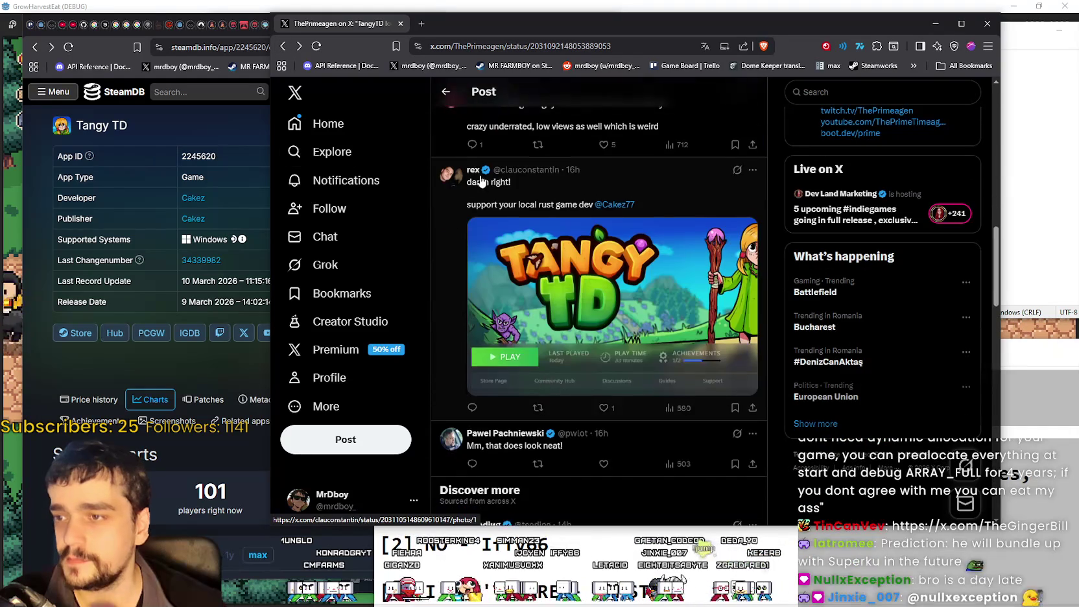
{"action": "scroll", "coordinate": [583, 363], "scroll_direction": "up", "scroll_amount": 2}
{"action": "scroll", "coordinate": [534, 317], "scroll_direction": "down", "scroll_amount": 8}
{"action": "scroll", "coordinate": [534, 310], "scroll_direction": "up", "scroll_amount": 2}
{"action": "scroll", "coordinate": [538, 305], "scroll_direction": "down", "scroll_amount": 10}
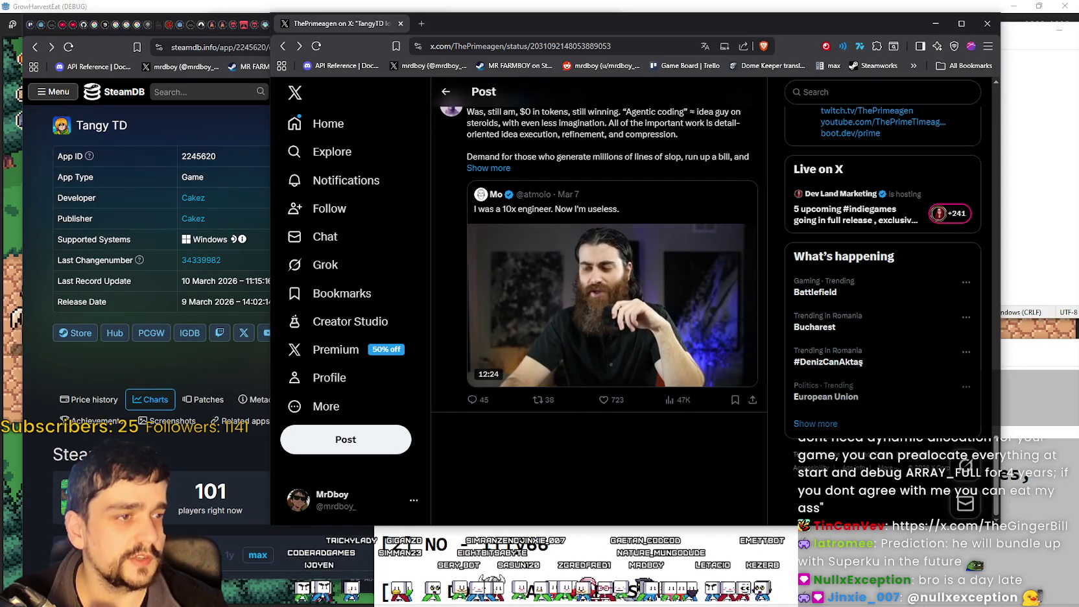
{"action": "scroll", "coordinate": [674, 333], "scroll_direction": "up", "scroll_amount": 3}
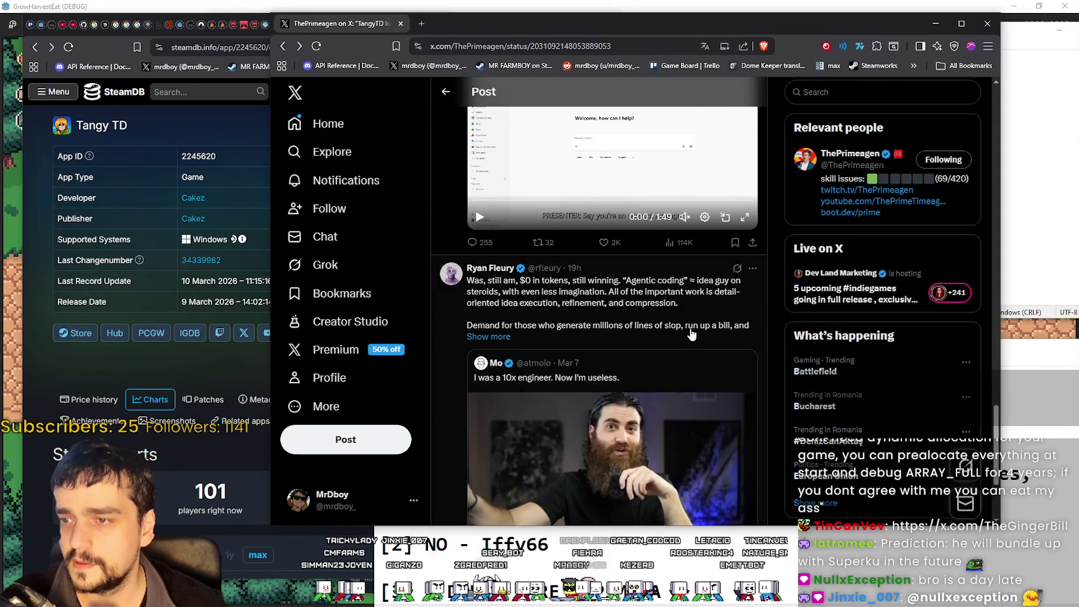
{"action": "scroll", "coordinate": [691, 334], "scroll_direction": "up", "scroll_amount": 1}
{"action": "scroll", "coordinate": [691, 334], "scroll_direction": "down", "scroll_amount": 1}
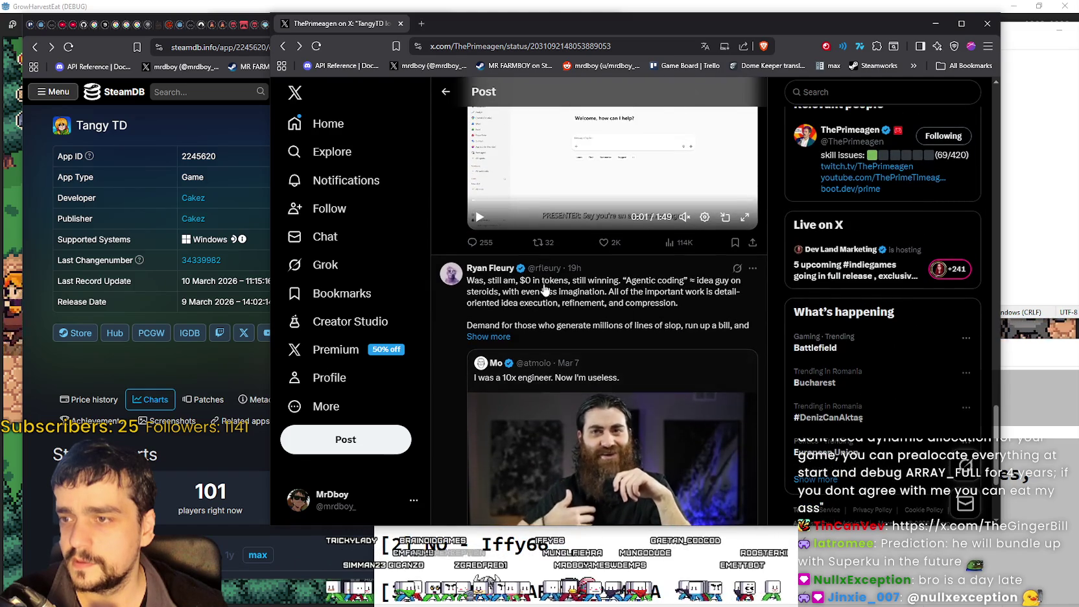
{"action": "scroll", "coordinate": [684, 337], "scroll_direction": "up", "scroll_amount": 10}
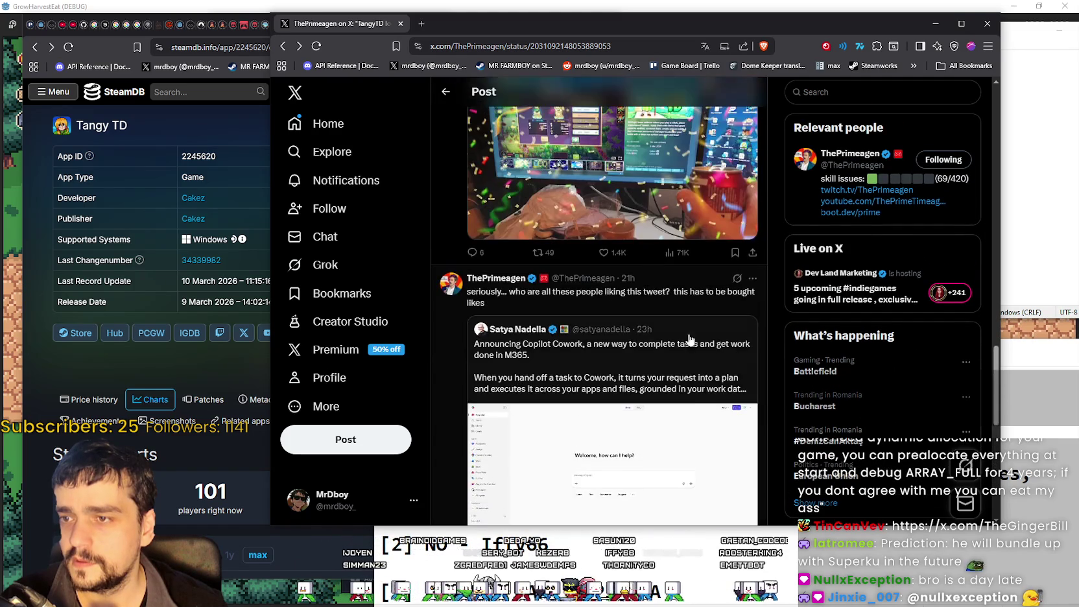
{"action": "scroll", "coordinate": [670, 335], "scroll_direction": "down", "scroll_amount": 4}
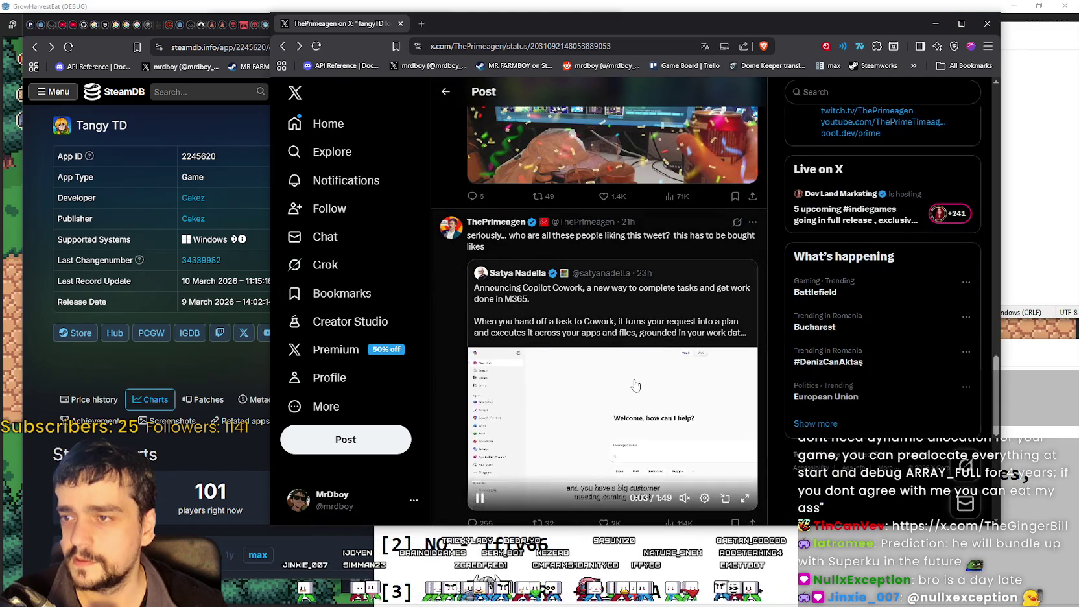
{"action": "scroll", "coordinate": [722, 432], "scroll_direction": "up", "scroll_amount": 1}
{"action": "scroll", "coordinate": [722, 432], "scroll_direction": "up", "scroll_amount": 6}
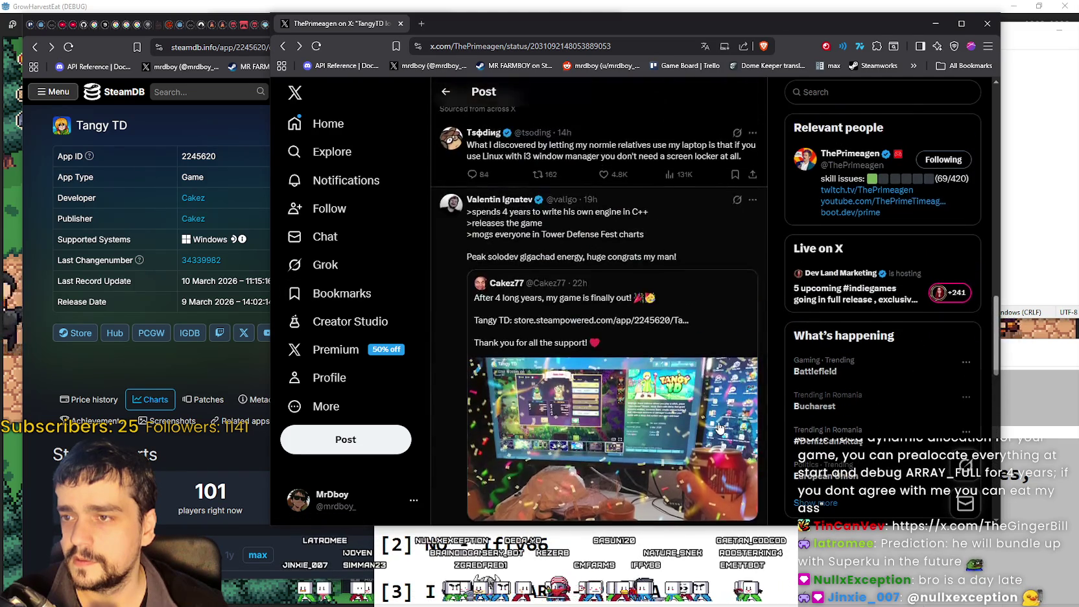
{"action": "scroll", "coordinate": [558, 232], "scroll_direction": "down", "scroll_amount": 7}
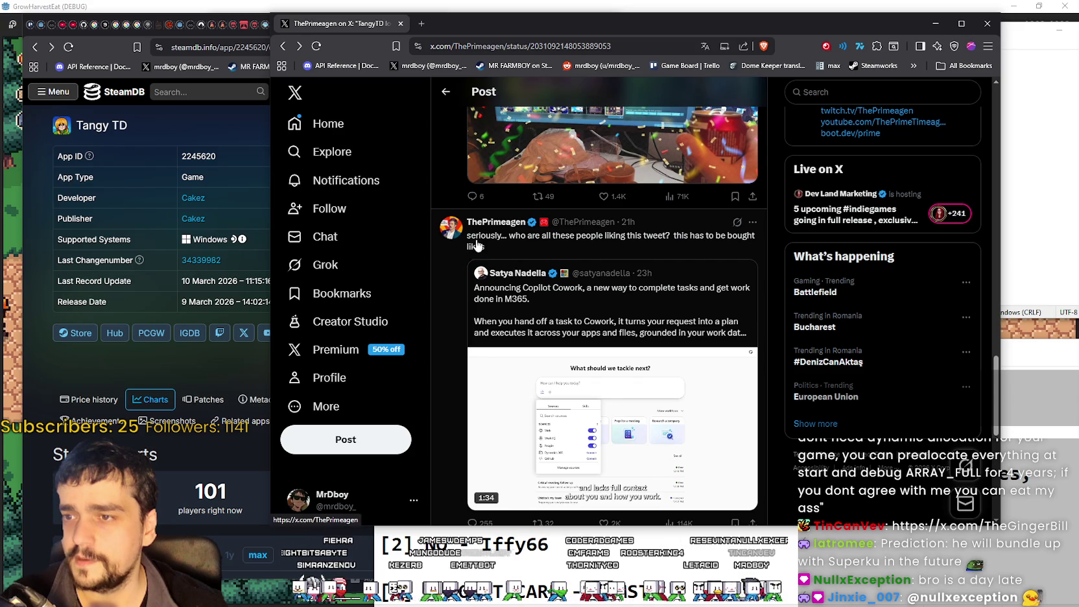
{"action": "scroll", "coordinate": [591, 299], "scroll_direction": "down", "scroll_amount": 10}
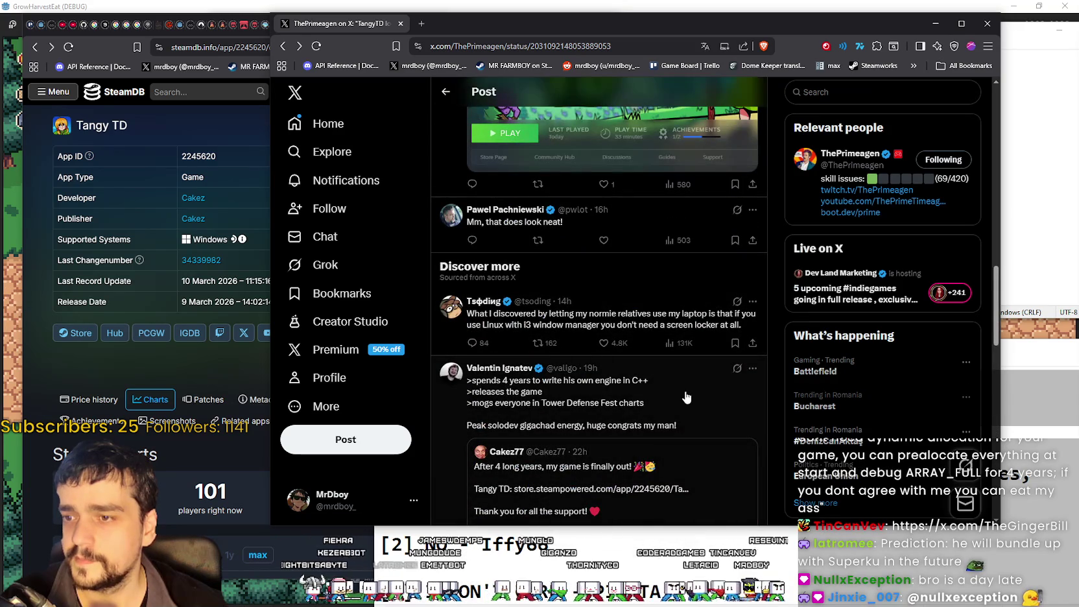
{"action": "scroll", "coordinate": [644, 234], "scroll_direction": "down", "scroll_amount": 5}
{"action": "scroll", "coordinate": [649, 335], "scroll_direction": "up", "scroll_amount": 4}
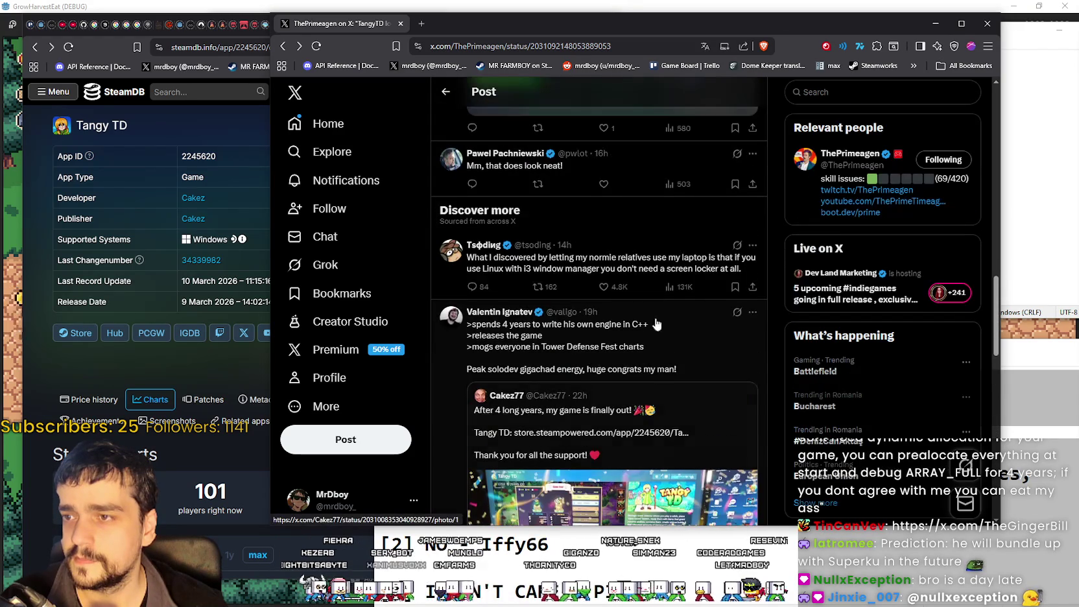
{"action": "scroll", "coordinate": [681, 375], "scroll_direction": "up", "scroll_amount": 10}
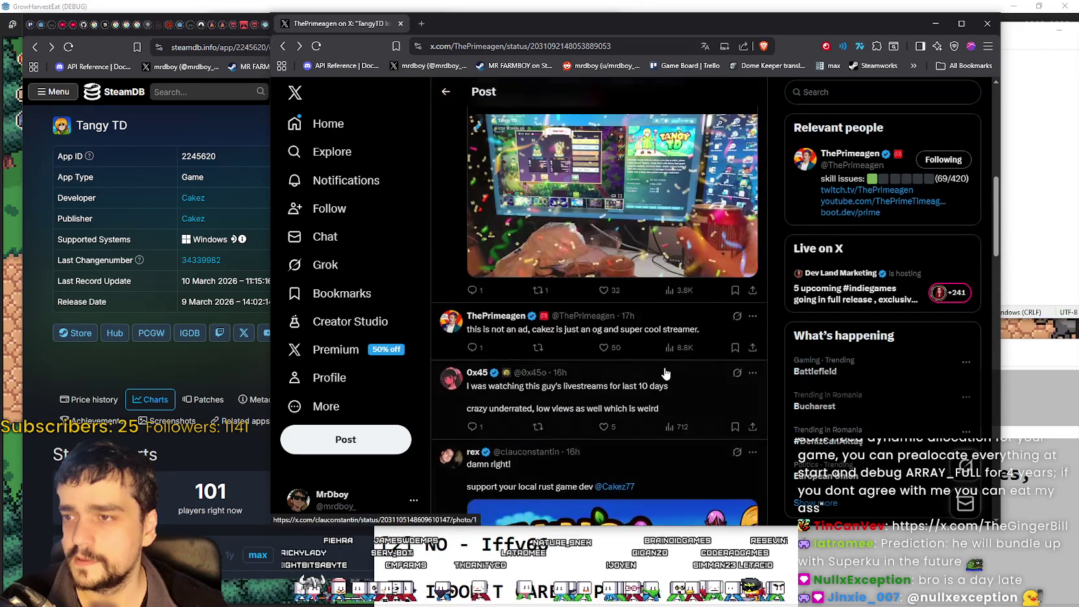
{"action": "scroll", "coordinate": [665, 367], "scroll_direction": "down", "scroll_amount": 10}
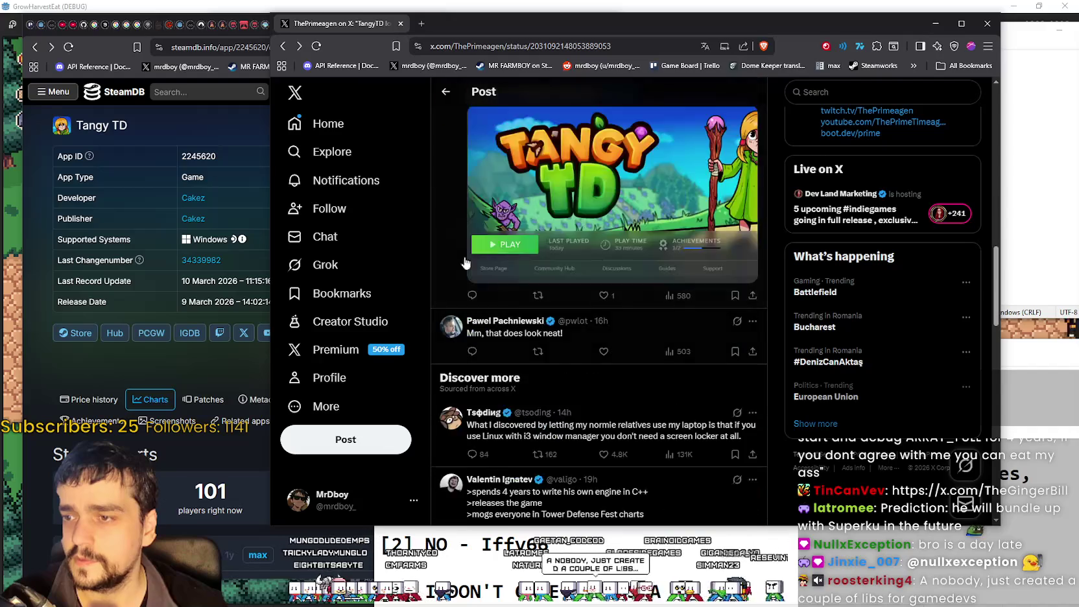
{"action": "scroll", "coordinate": [489, 359], "scroll_direction": "down", "scroll_amount": 4}
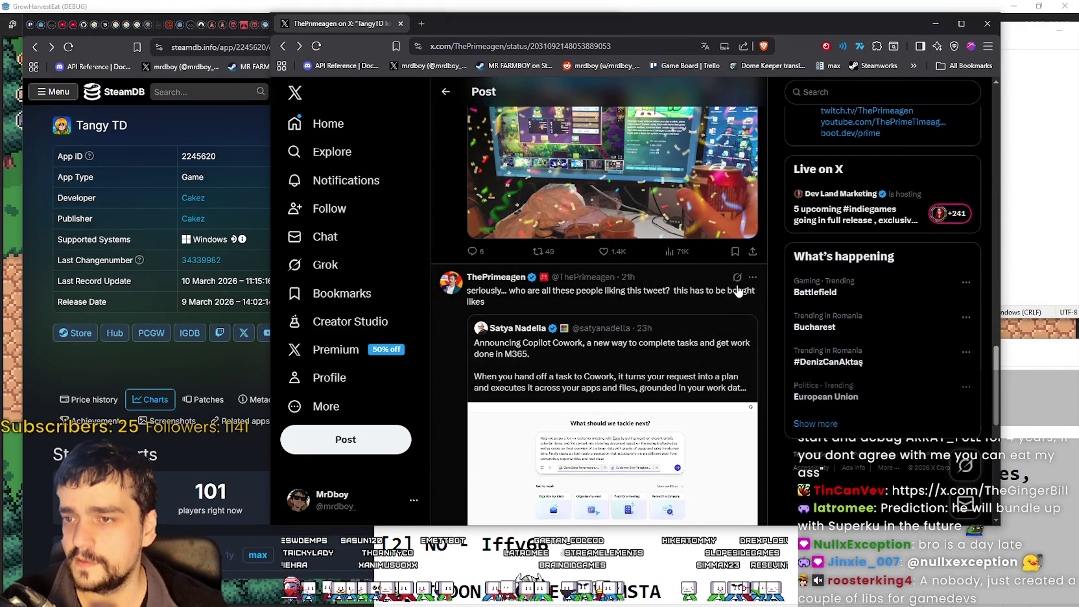
{"action": "scroll", "coordinate": [487, 337], "scroll_direction": "down", "scroll_amount": 2}
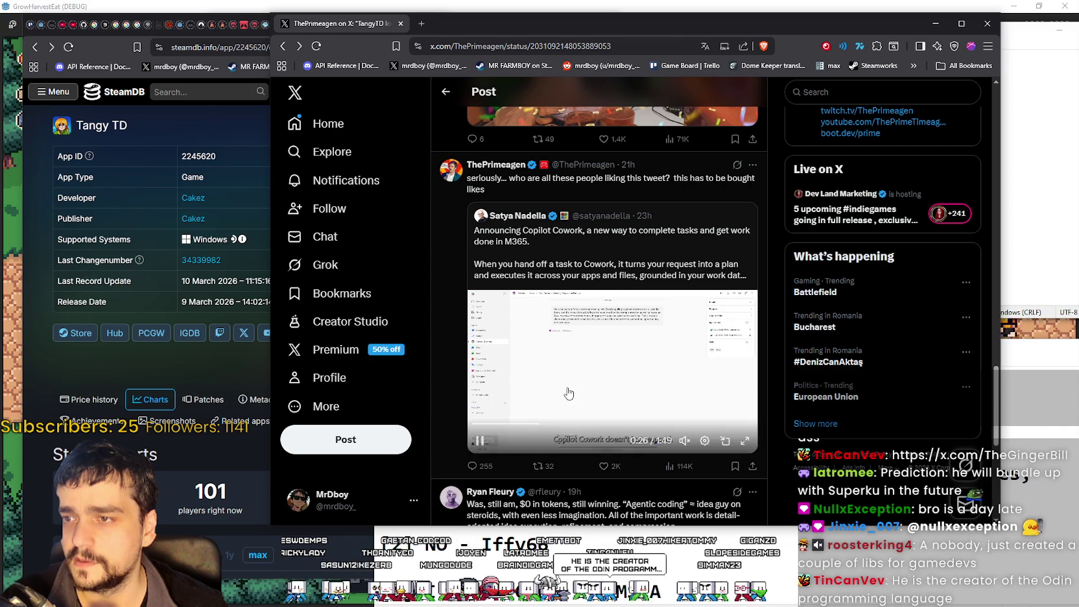
{"action": "scroll", "coordinate": [487, 418], "scroll_direction": "down", "scroll_amount": 3}
{"action": "scroll", "coordinate": [487, 418], "scroll_direction": "down", "scroll_amount": 3}
{"action": "scroll", "coordinate": [551, 428], "scroll_direction": "up", "scroll_amount": 10}
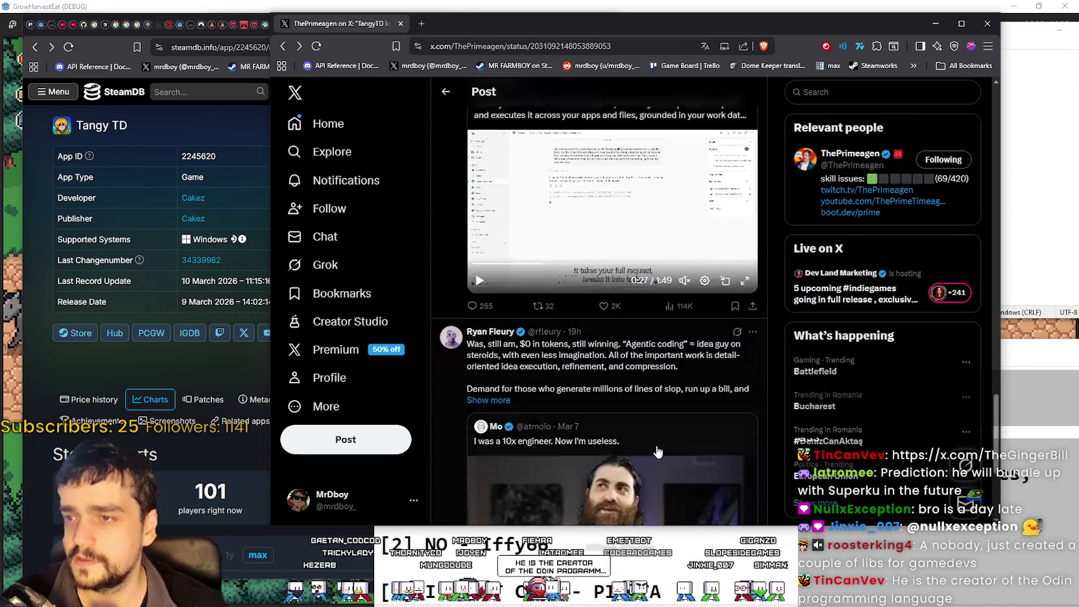
{"action": "scroll", "coordinate": [656, 446], "scroll_direction": "down", "scroll_amount": 15}
{"action": "scroll", "coordinate": [657, 446], "scroll_direction": "up", "scroll_amount": 3}
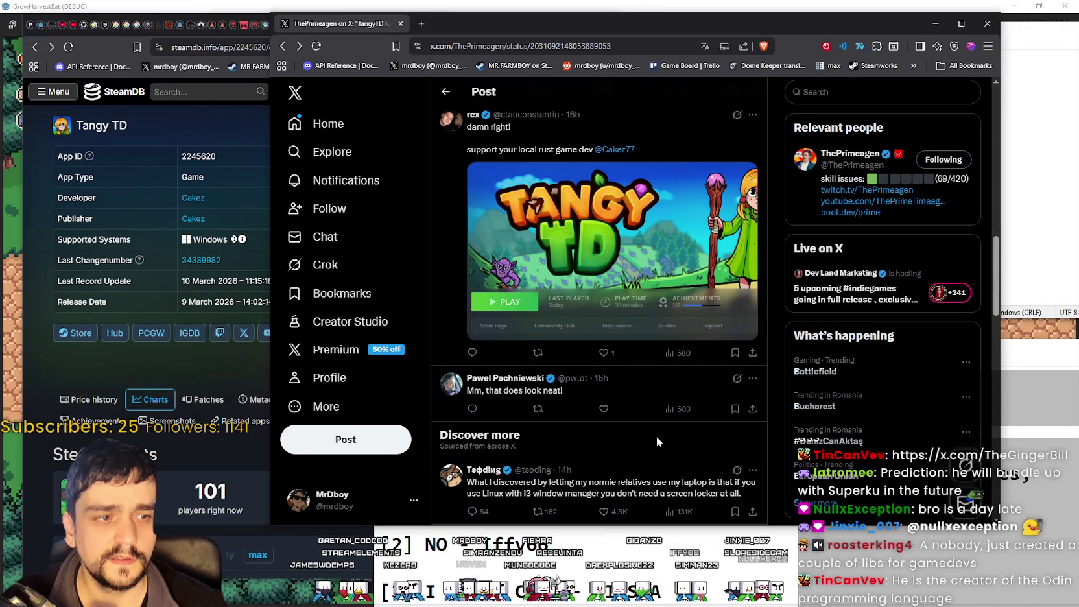
{"action": "scroll", "coordinate": [606, 354], "scroll_direction": "up", "scroll_amount": 10}
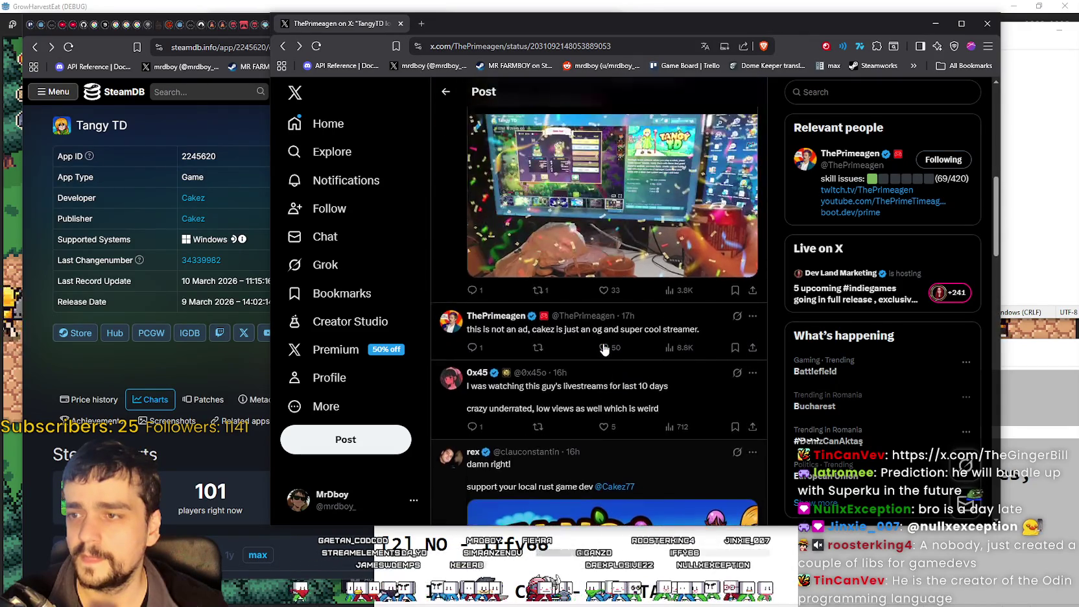
{"action": "scroll", "coordinate": [606, 354], "scroll_direction": "up", "scroll_amount": 5}
{"action": "scroll", "coordinate": [898, 104], "scroll_direction": "up", "scroll_amount": 1}
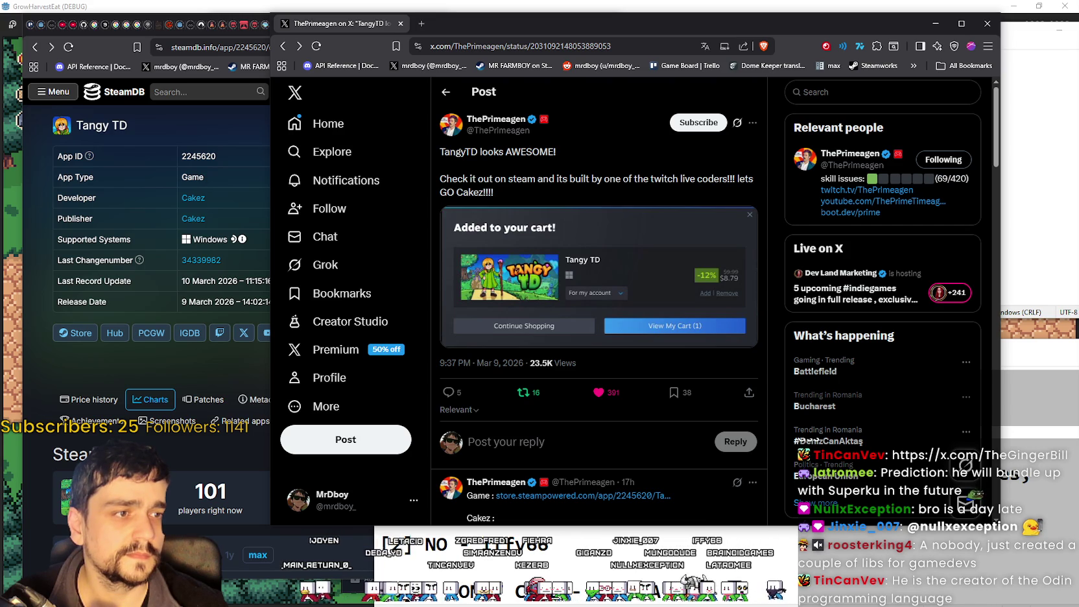
{"action": "left_click", "coordinate": [931, 100]}
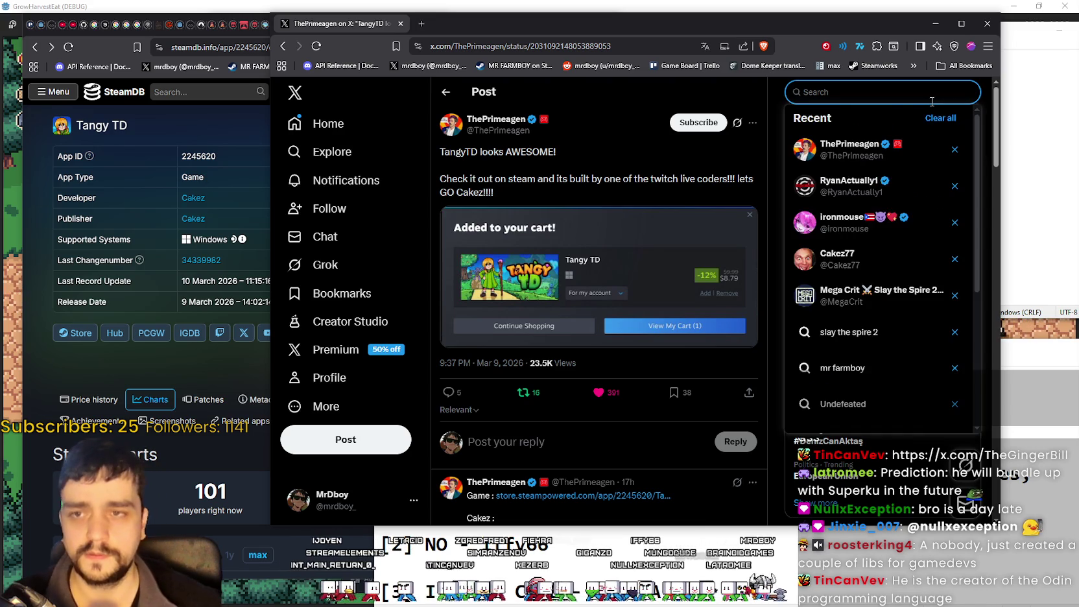
{"action": "type", "text": "gl"}
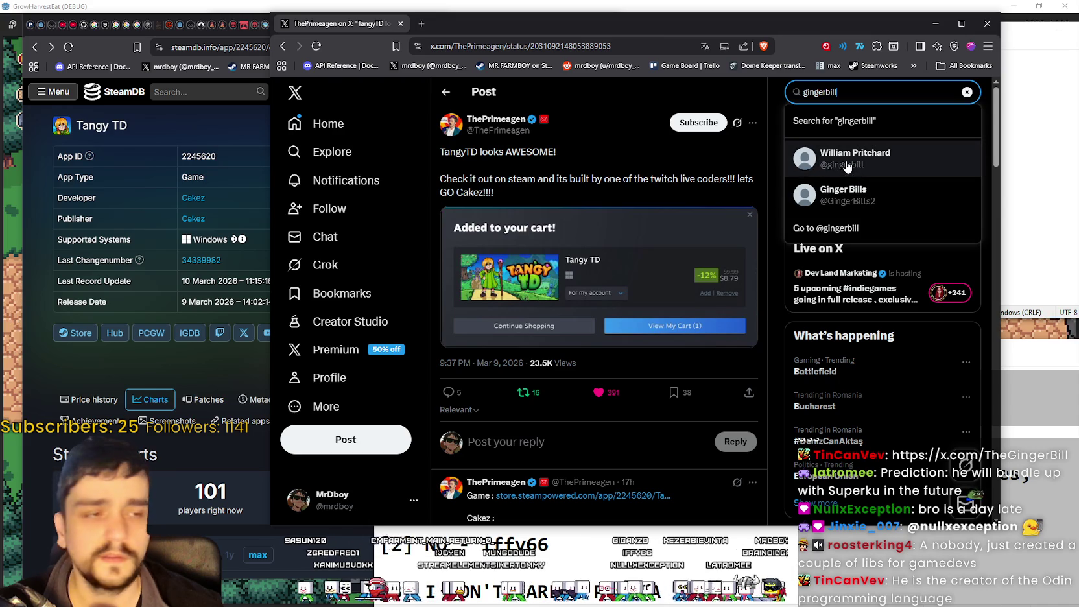
{"action": "left_click", "coordinate": [846, 159]}
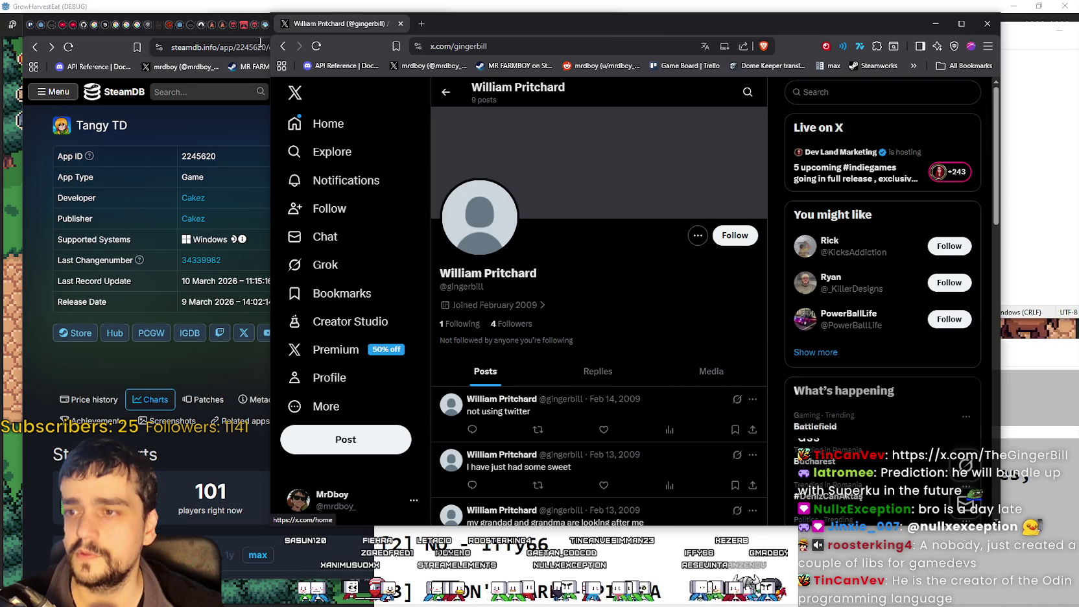
{"action": "left_click", "coordinate": [284, 47]}
{"action": "scroll", "coordinate": [641, 412], "scroll_direction": "down", "scroll_amount": 10}
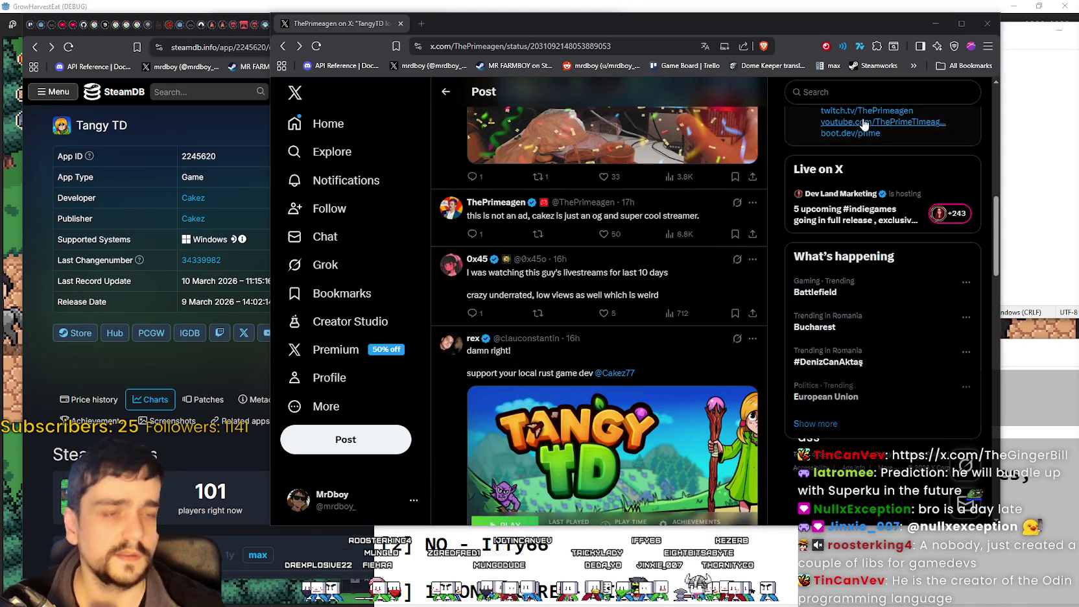
{"action": "scroll", "coordinate": [855, 116], "scroll_direction": "down", "scroll_amount": 1}
Open the Odin language creator's profile from a 'TheGingerBill' account search and highlight his bio.
{"action": "left_click", "coordinate": [850, 92]}
{"action": "type", "text": "TheGingerBill"}
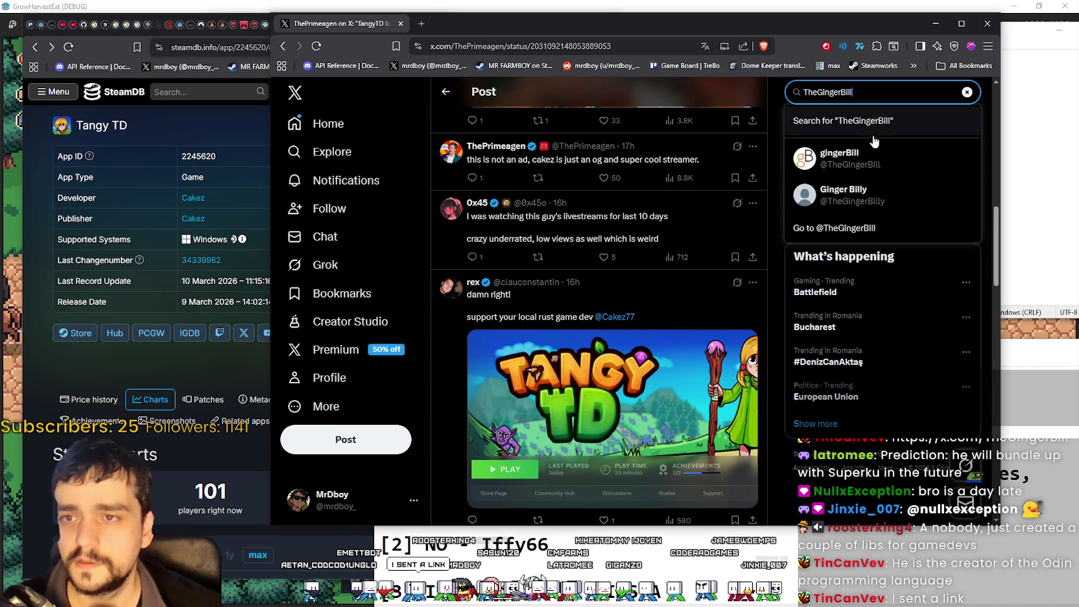
{"action": "left_click", "coordinate": [864, 167]}
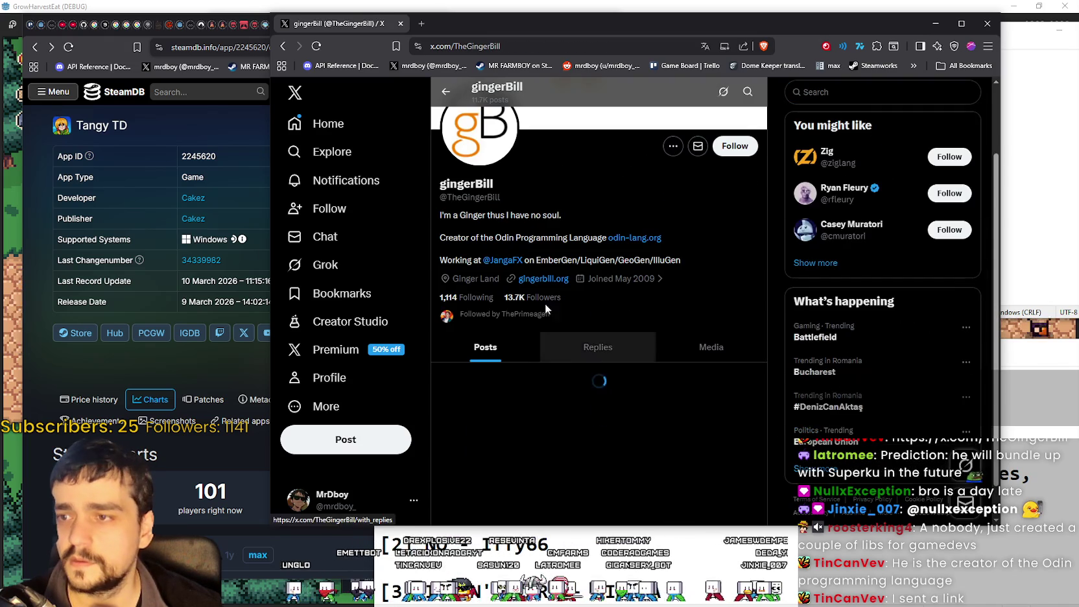
{"action": "left_click_drag", "start_coordinate": [481, 232], "coordinate": [568, 239]}
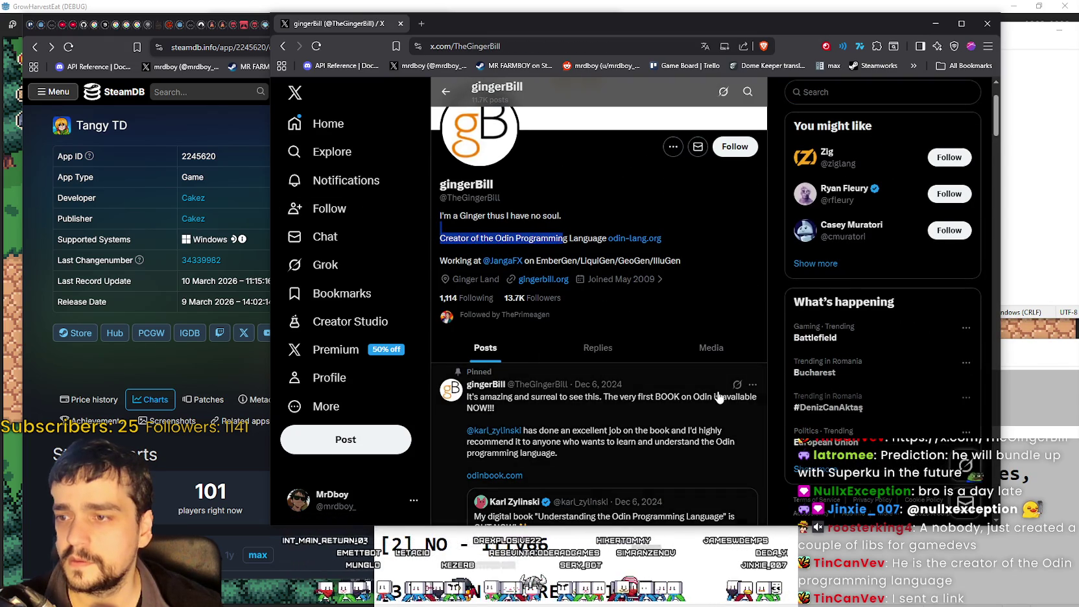
Browse gingerBill's replies and open his repost celebrating the Tangy TD release.
{"action": "scroll", "coordinate": [717, 395], "scroll_direction": "down", "scroll_amount": 3}
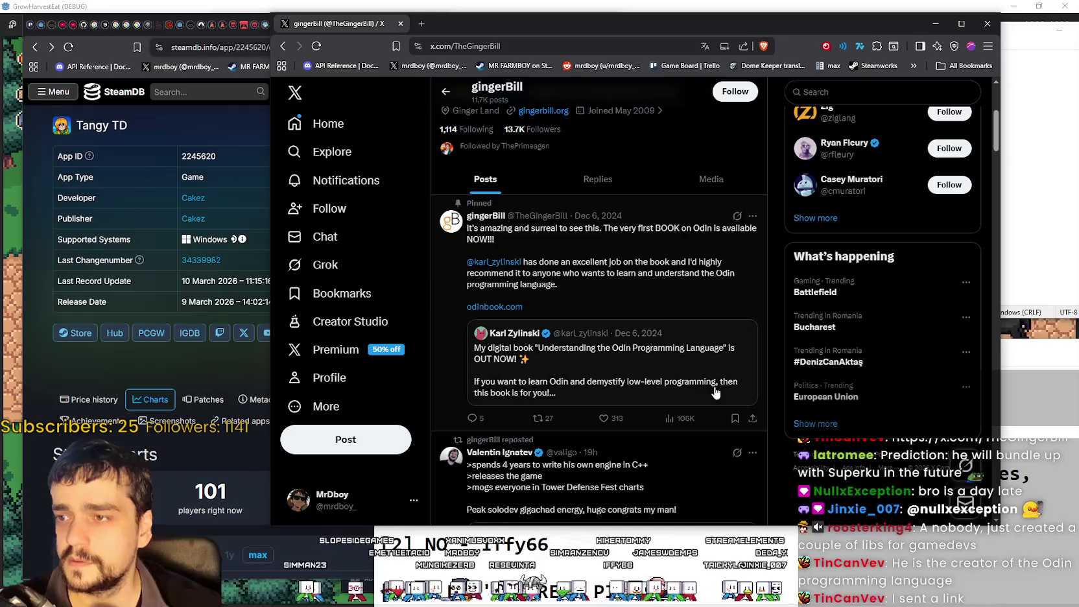
{"action": "left_click", "coordinate": [600, 188]}
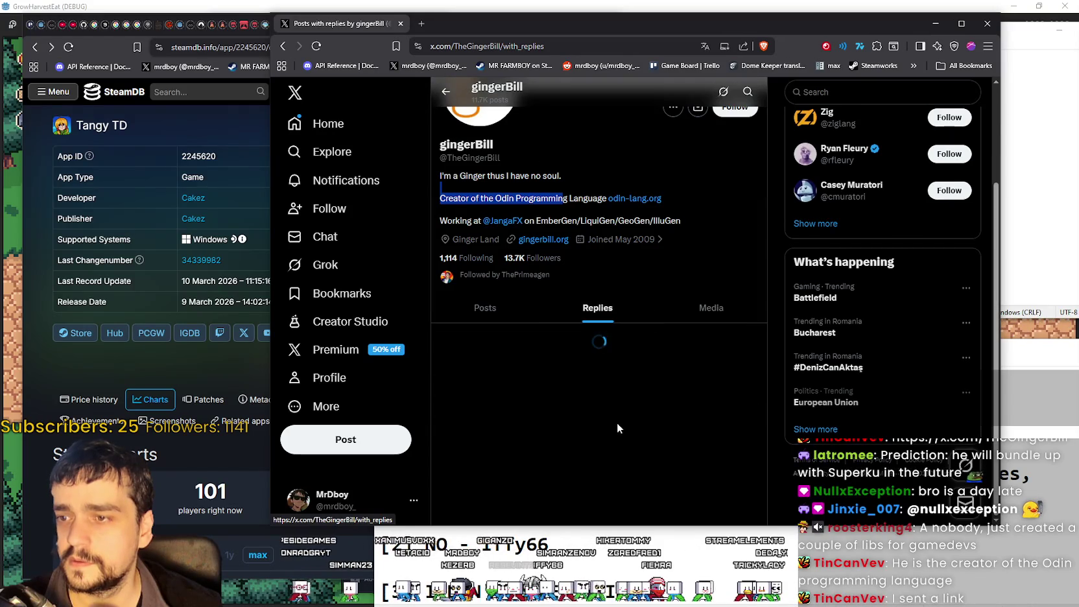
{"action": "scroll", "coordinate": [617, 425], "scroll_direction": "down", "scroll_amount": 5}
{"action": "scroll", "coordinate": [573, 358], "scroll_direction": "down", "scroll_amount": 2}
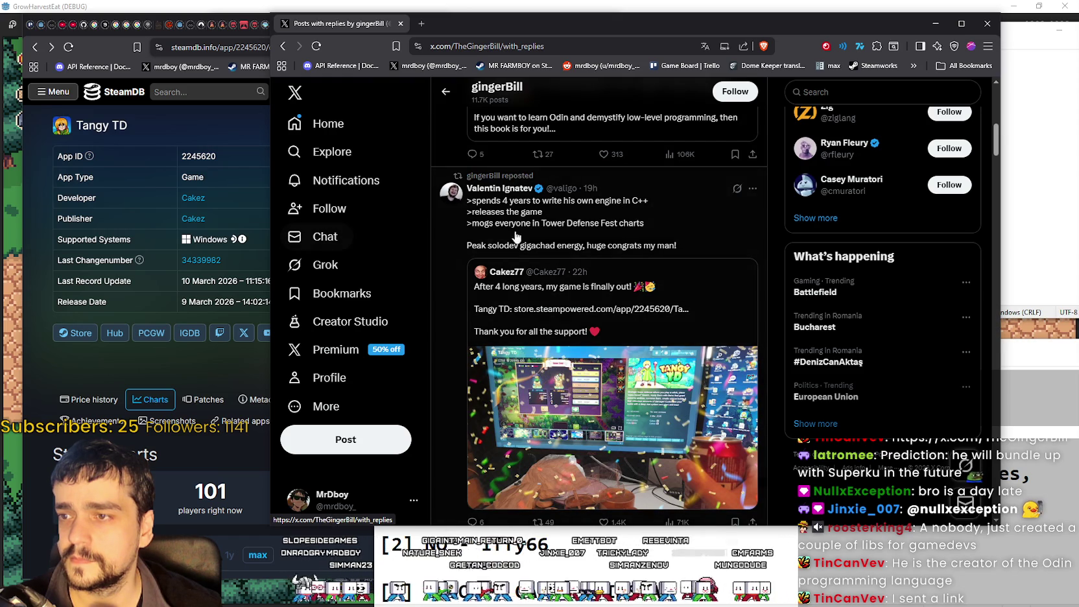
{"action": "scroll", "coordinate": [706, 234], "scroll_direction": "down", "scroll_amount": 3}
{"action": "scroll", "coordinate": [713, 447], "scroll_direction": "up", "scroll_amount": 2}
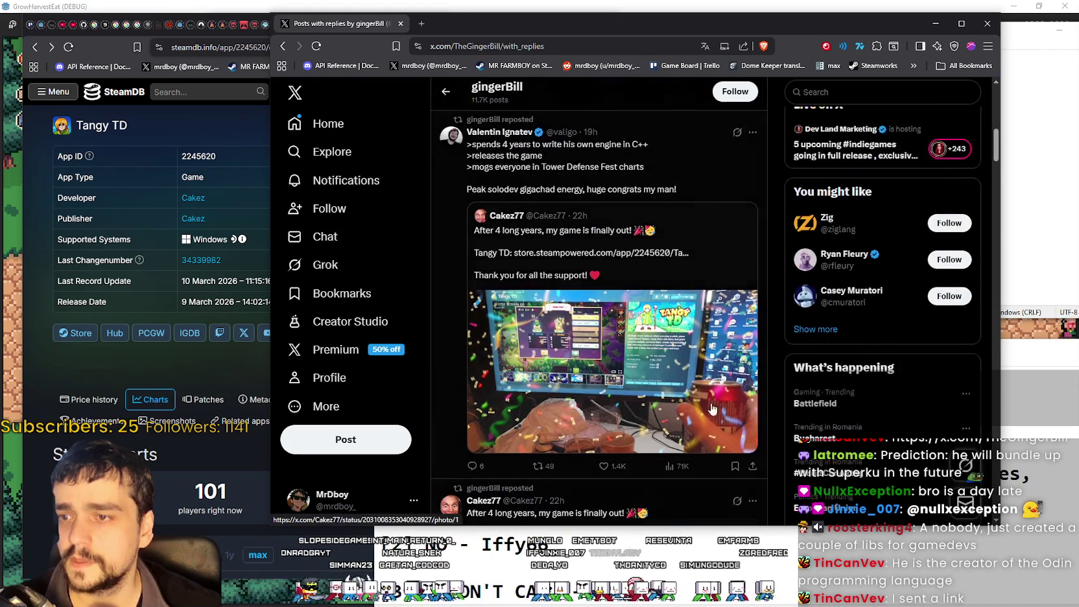
{"action": "left_click", "coordinate": [687, 166]}
{"action": "scroll", "coordinate": [649, 453], "scroll_direction": "down", "scroll_amount": 2}
{"action": "scroll", "coordinate": [648, 452], "scroll_direction": "up", "scroll_amount": 2}
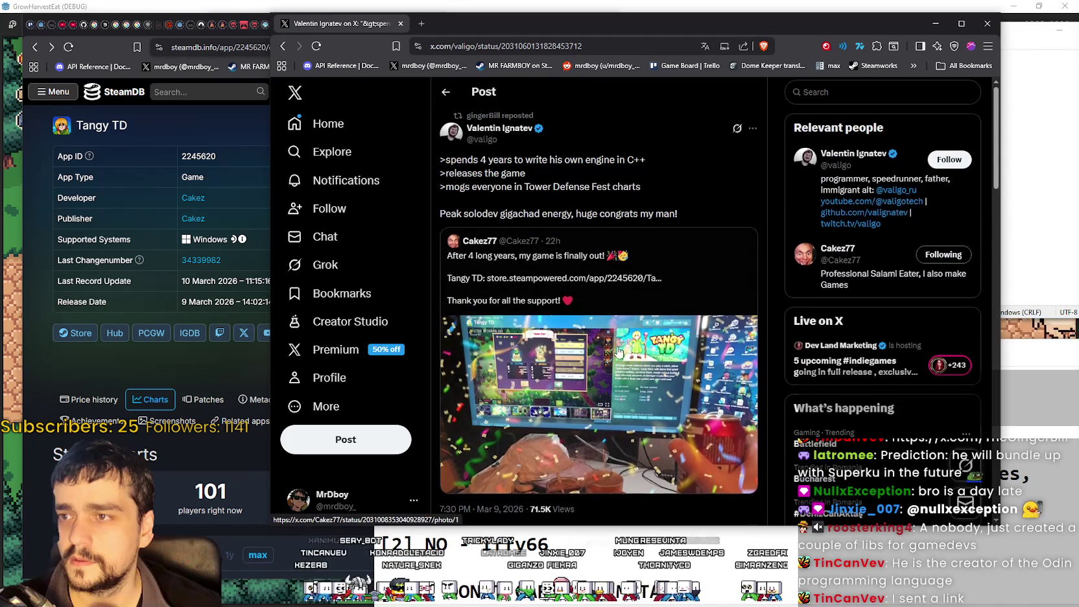
{"action": "scroll", "coordinate": [616, 438], "scroll_direction": "down", "scroll_amount": 10}
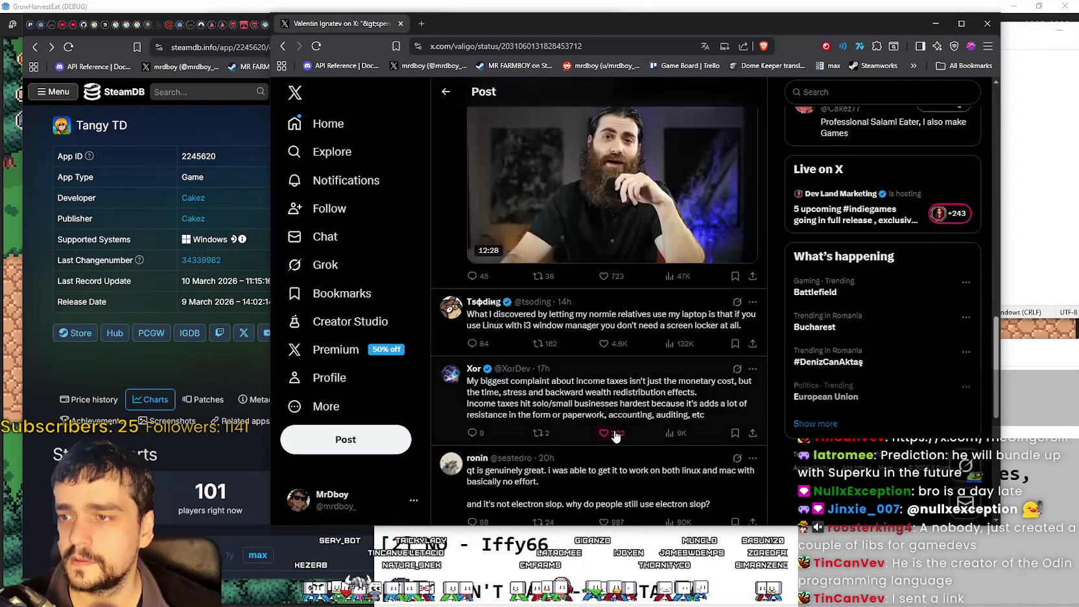
{"action": "scroll", "coordinate": [616, 438], "scroll_direction": "up", "scroll_amount": 10}
Navigate back through the profiles to ThePrimeagen's TangyTD post.
{"action": "left_click", "coordinate": [329, 379]}
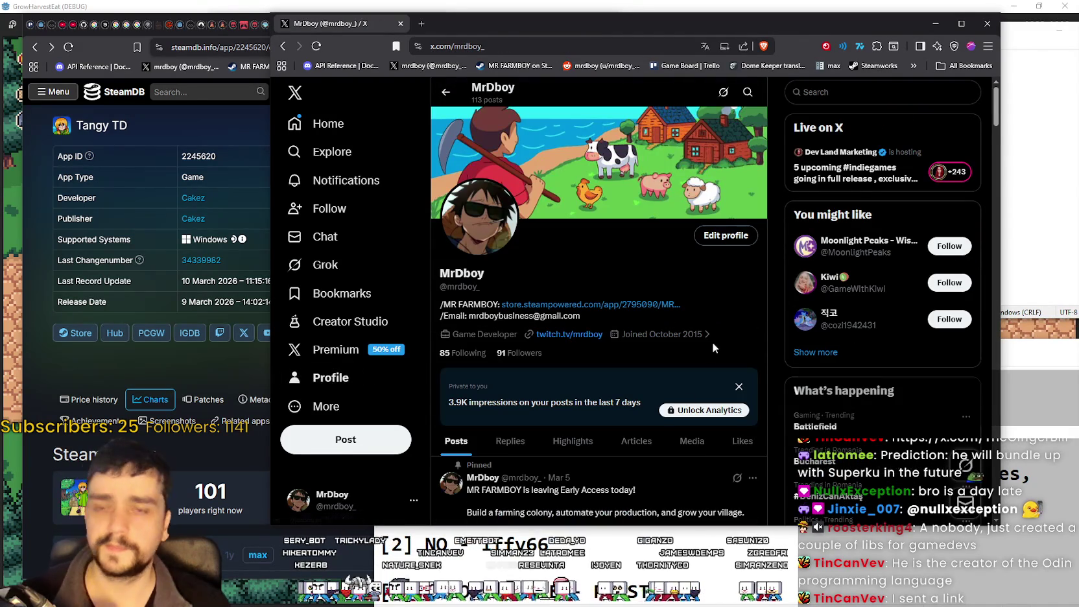
{"action": "left_click", "coordinate": [284, 47]}
{"action": "scroll", "coordinate": [536, 275], "scroll_direction": "up", "scroll_amount": 10}
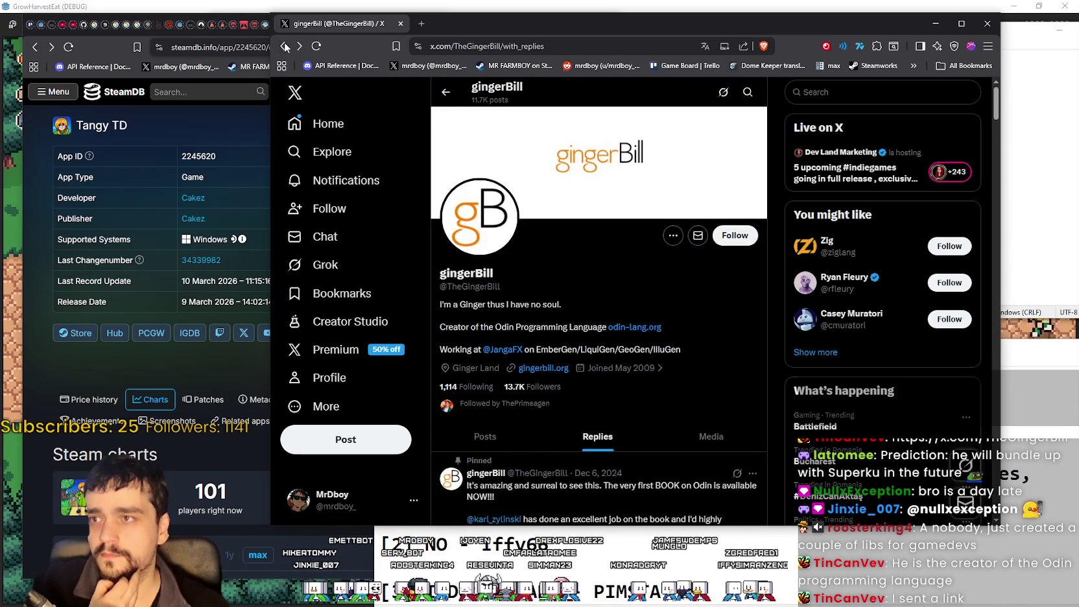
{"action": "left_click", "coordinate": [284, 47]}
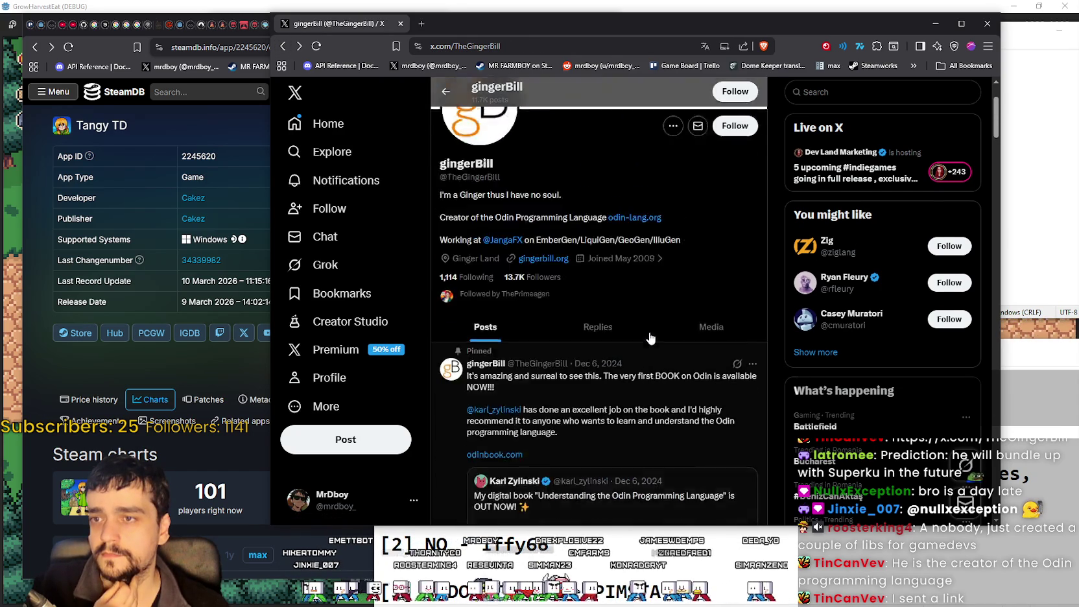
{"action": "key", "text": "alt+Left"}
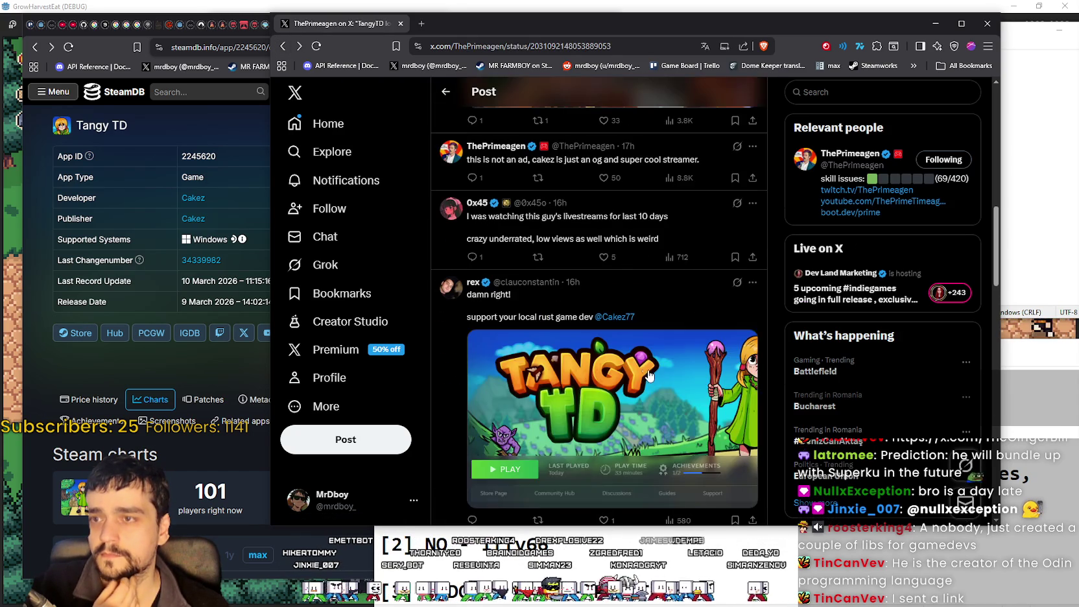
Scroll up to the main TangyTD post and bring the Dboy solo game dev note forward.
{"action": "scroll", "coordinate": [645, 368], "scroll_direction": "up", "scroll_amount": 10}
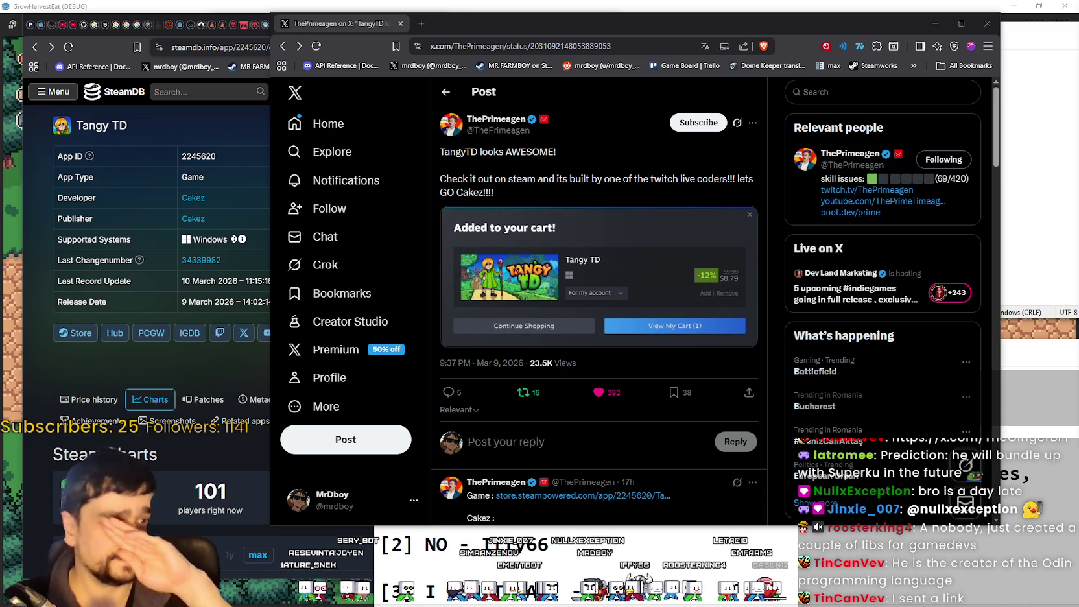
{"action": "left_click", "coordinate": [631, 528]}
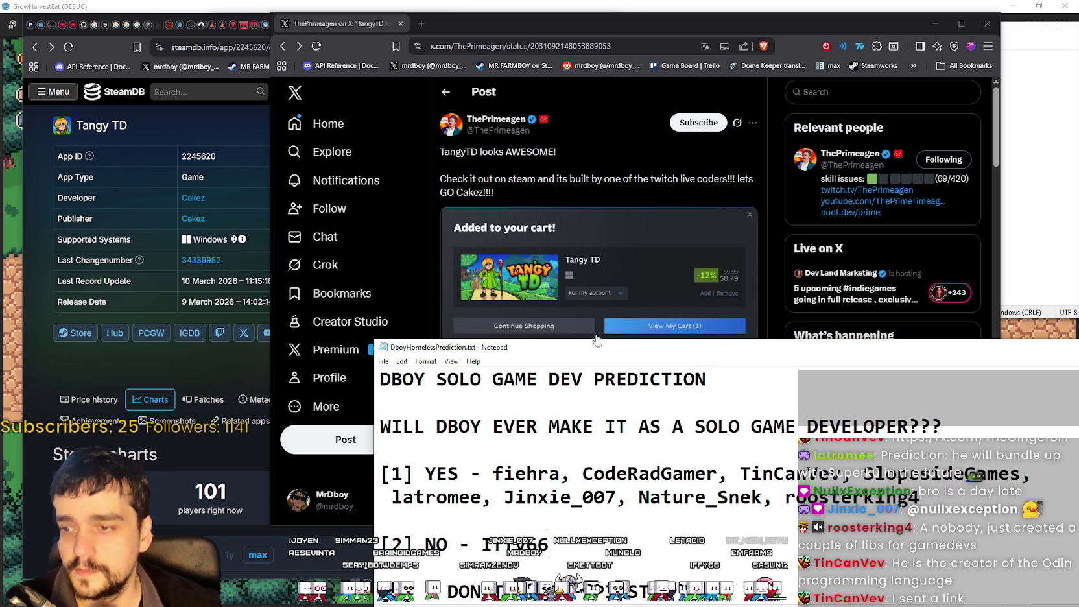
Continue the Cakez77 note's last line with 'up with Superku in the future', then return to X.
{"action": "left_click", "coordinate": [1027, 189]}
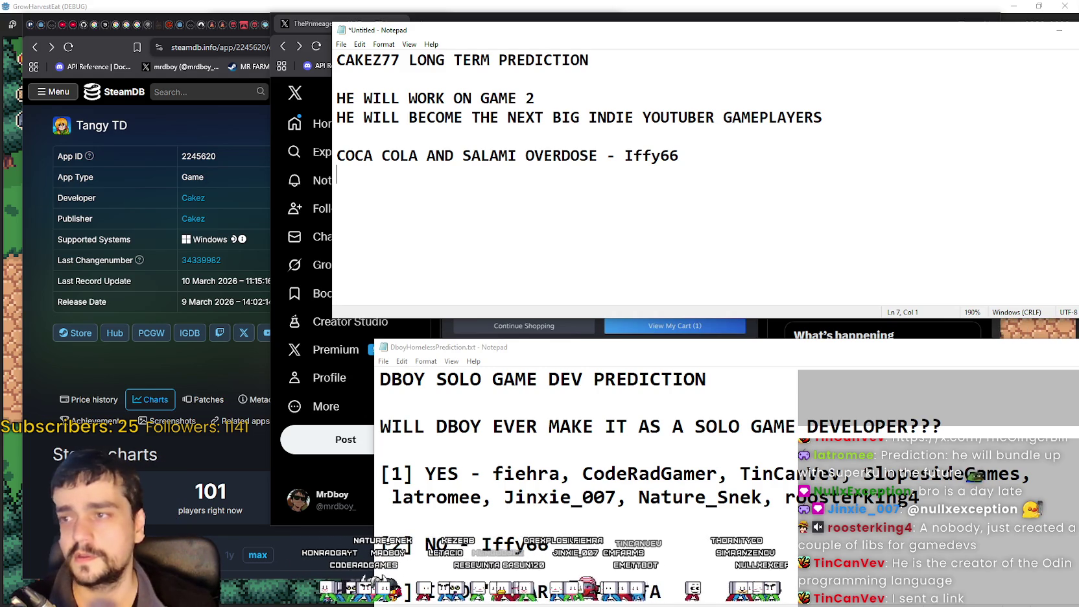
{"action": "type", "text": "HE will bundleup with Superku "}
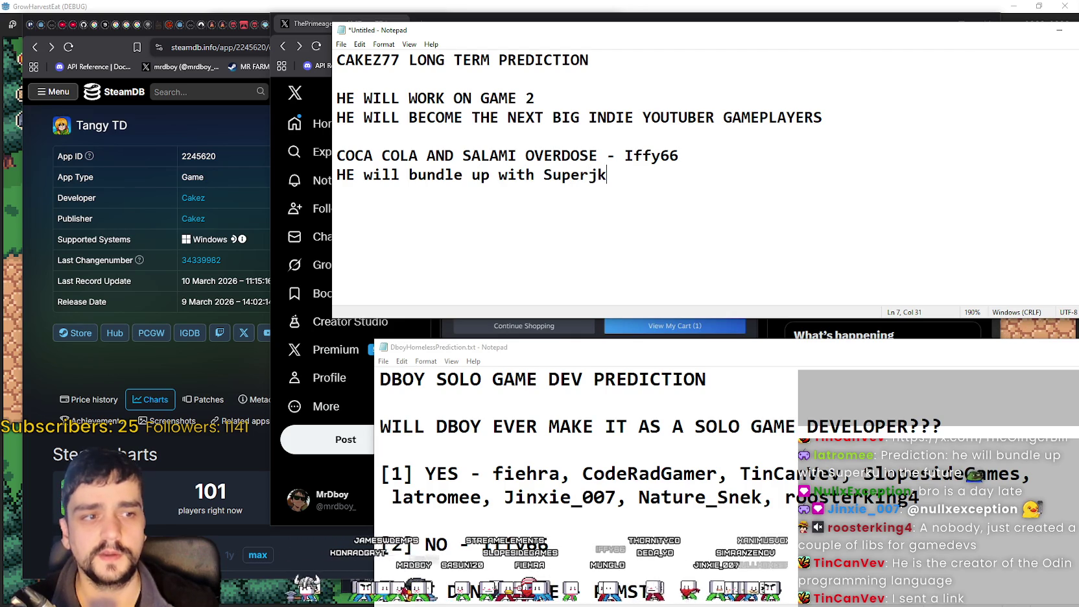
{"action": "type", "text": "in the future - latromee"}
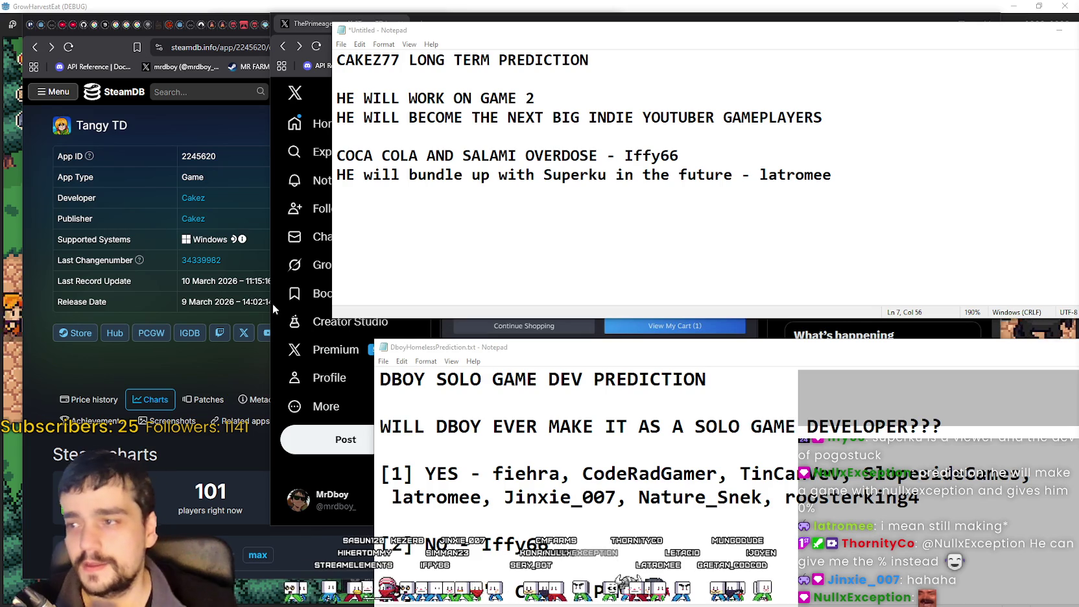
{"action": "left_click", "coordinate": [267, 305]}
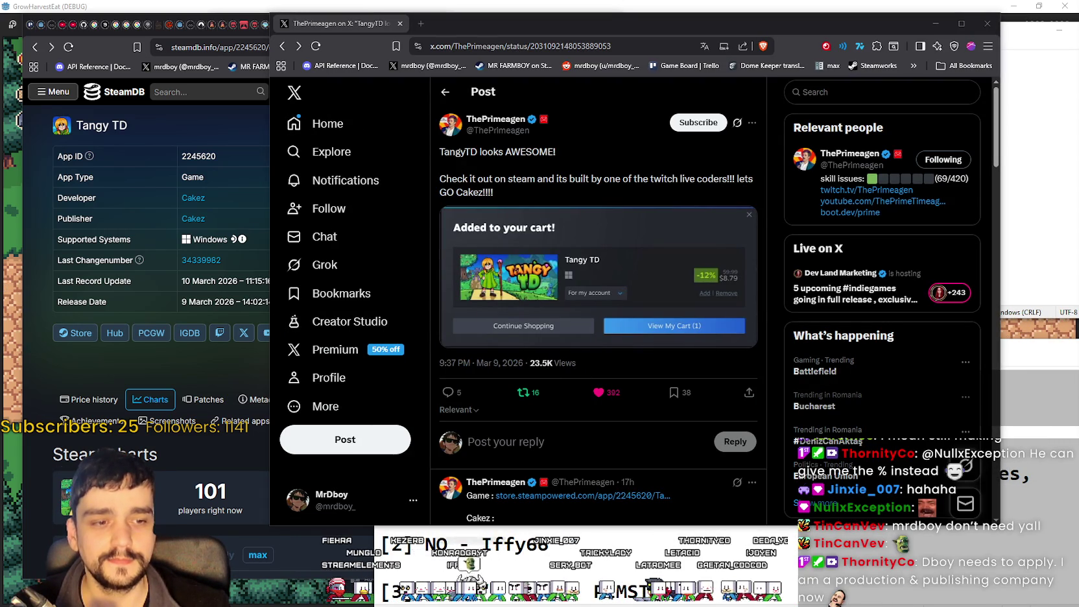
Cycle through the Cakez77, Dboy and Tangy notes and highlight the Tangy TD sales guesses.
{"action": "key", "text": "alt+Tab"}
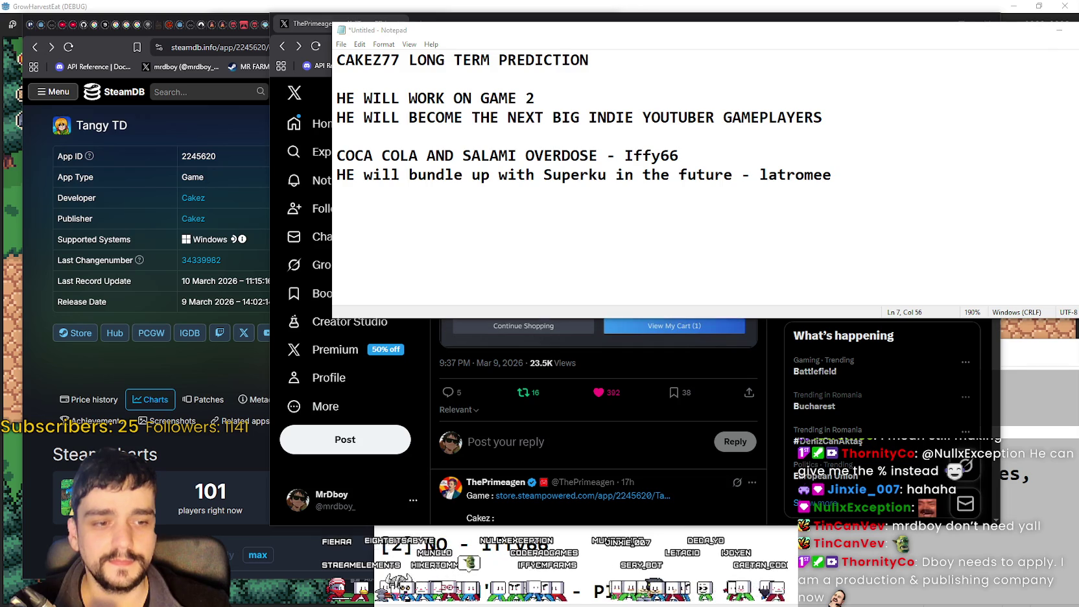
{"action": "key", "text": "alt+Tab"}
{"action": "left_click", "coordinate": [750, 203]}
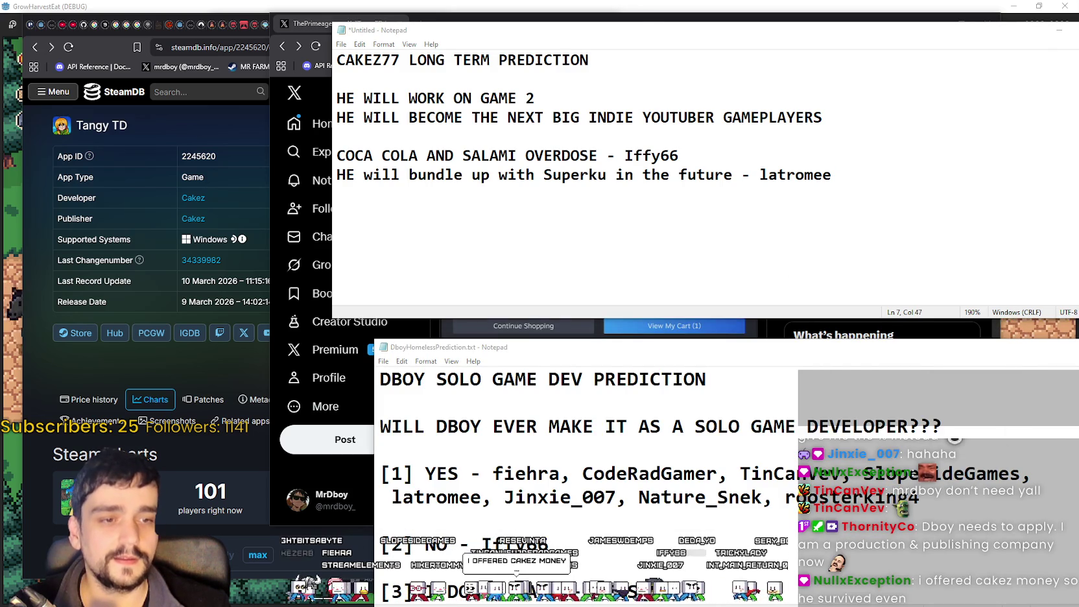
{"action": "key", "text": "alt+Tab"}
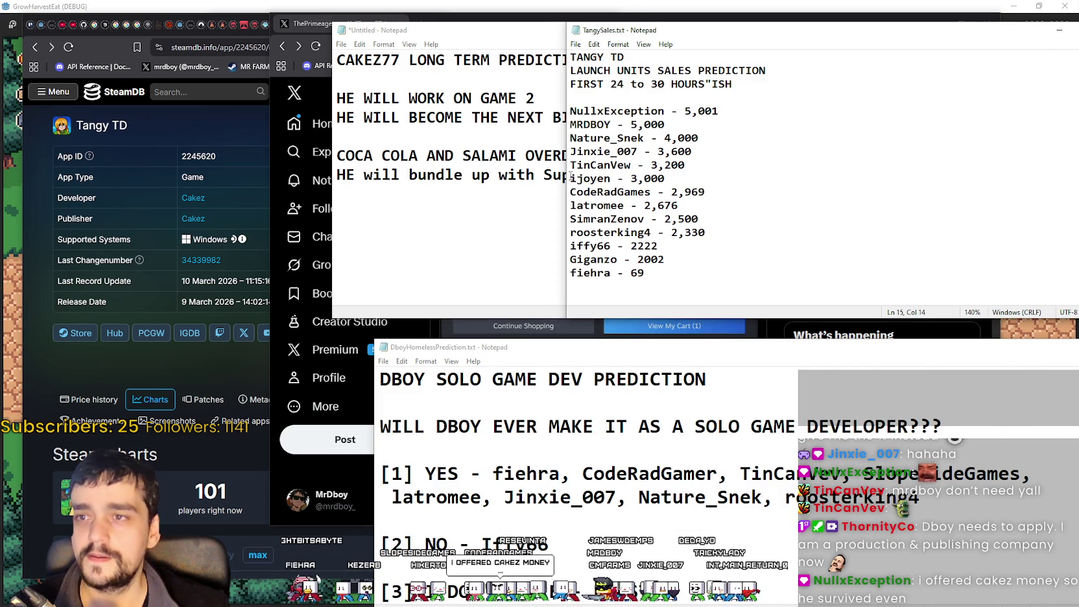
{"action": "mouse_move", "coordinate": [645, 273]}
{"action": "left_mouse_down"}
{"action": "mouse_move", "coordinate": [571, 205]}
{"action": "mouse_move", "coordinate": [570, 111]}
{"action": "left_mouse_up"}
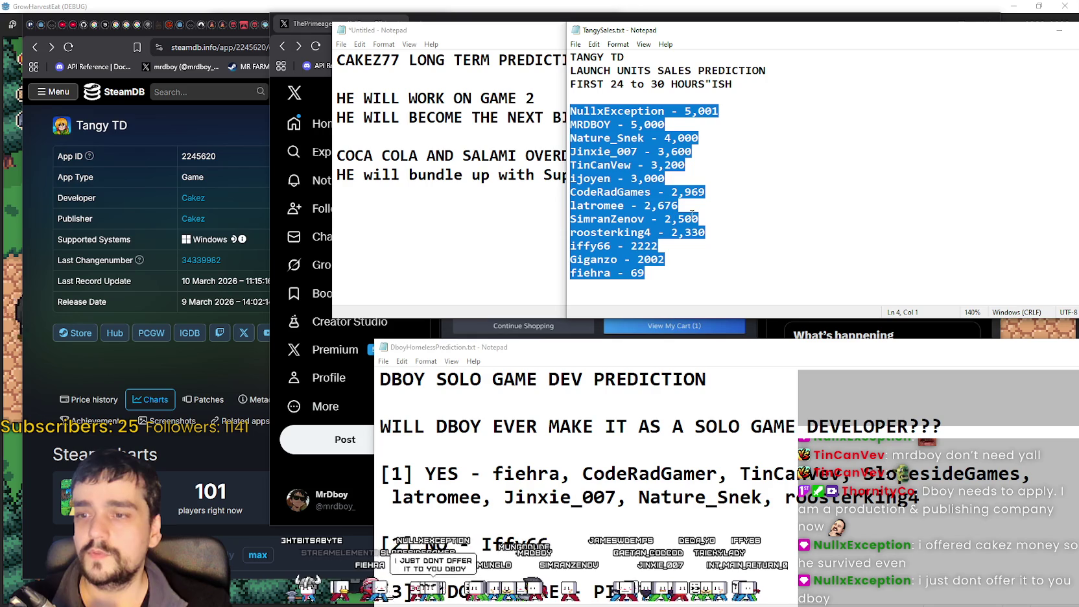
{"action": "mouse_move", "coordinate": [571, 205]}
{"action": "left_mouse_down"}
{"action": "mouse_move", "coordinate": [632, 218]}
{"action": "mouse_move", "coordinate": [631, 70]}
{"action": "left_mouse_up"}
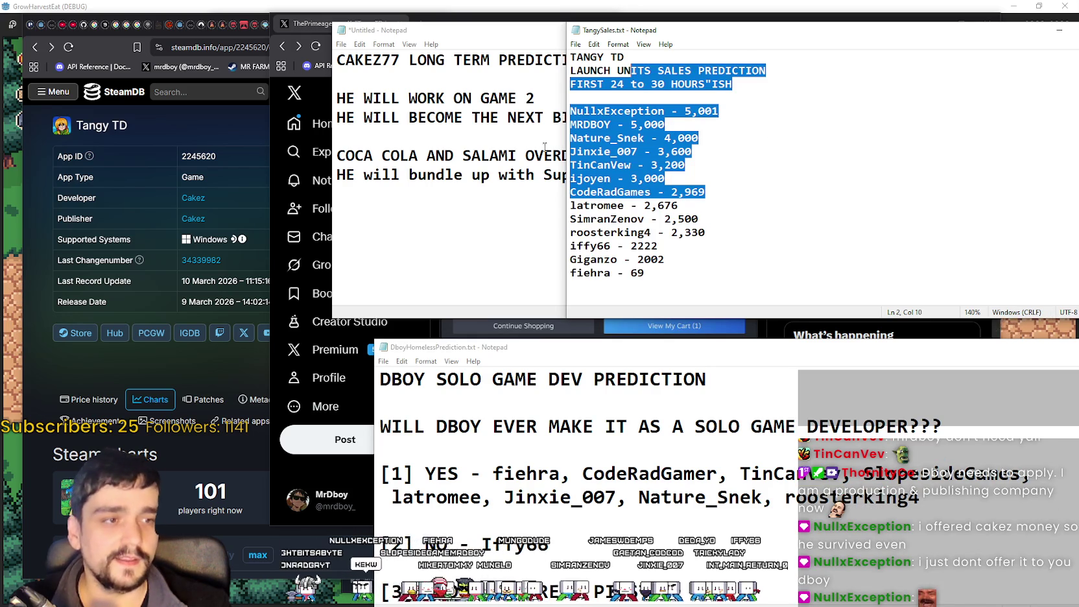
Highlight the Dboy note's title, question and answer lines, then refocus the Cakez77 note.
{"action": "left_click", "coordinate": [412, 174]}
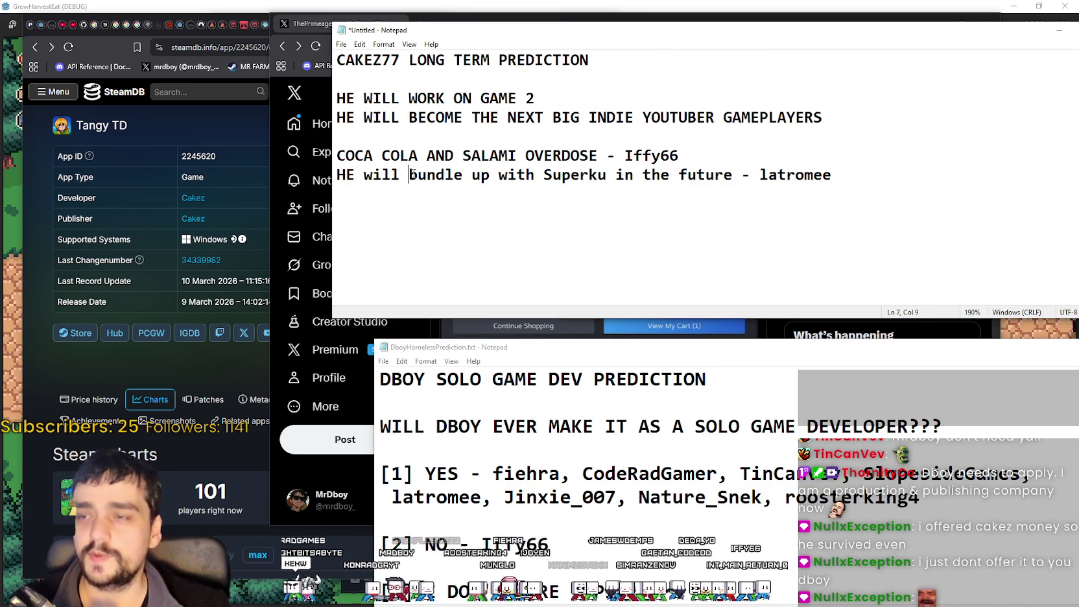
{"action": "mouse_move", "coordinate": [614, 464]}
{"action": "left_mouse_down"}
{"action": "mouse_move", "coordinate": [481, 379]}
{"action": "mouse_move", "coordinate": [326, 332]}
{"action": "left_mouse_up"}
{"action": "mouse_move", "coordinate": [648, 454]}
{"action": "left_mouse_down"}
{"action": "mouse_move", "coordinate": [454, 415]}
{"action": "mouse_move", "coordinate": [380, 376]}
{"action": "left_mouse_up"}
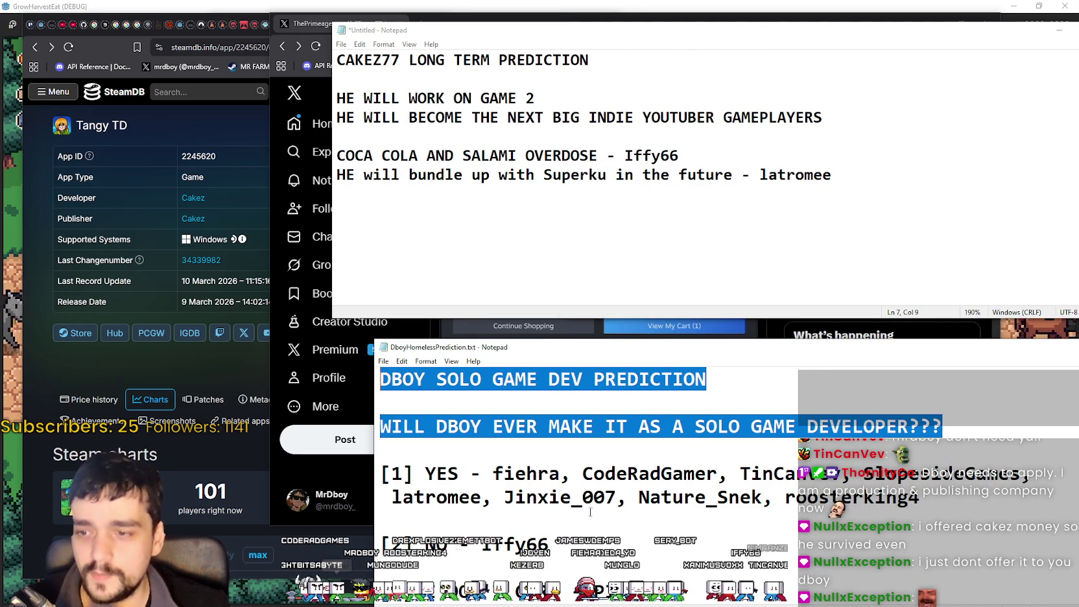
{"action": "left_click", "coordinate": [527, 488]}
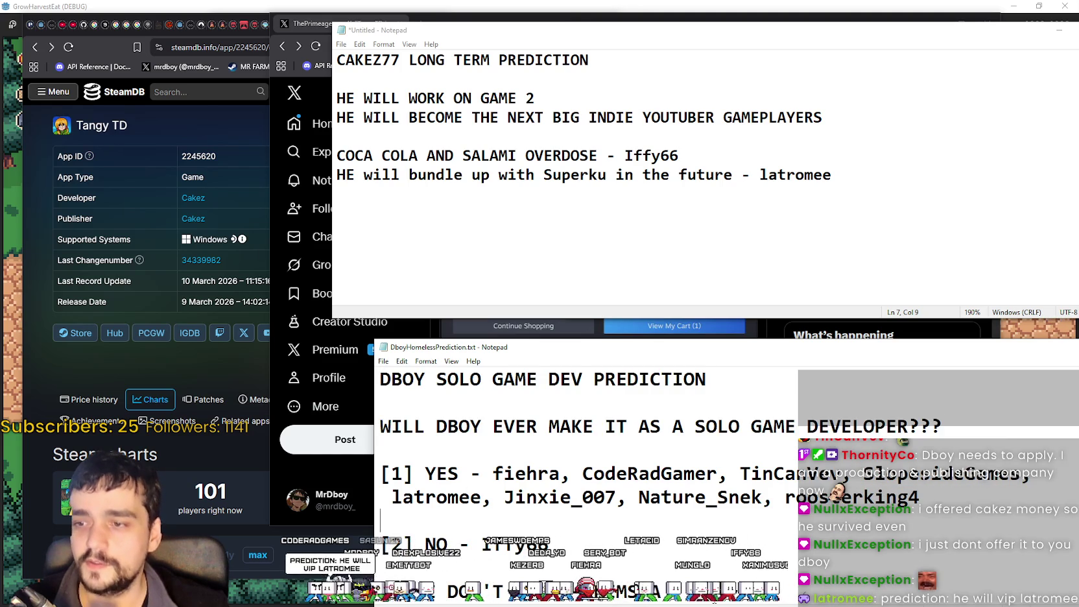
{"action": "left_click_drag", "start_coordinate": [381, 421], "coordinate": [548, 545]}
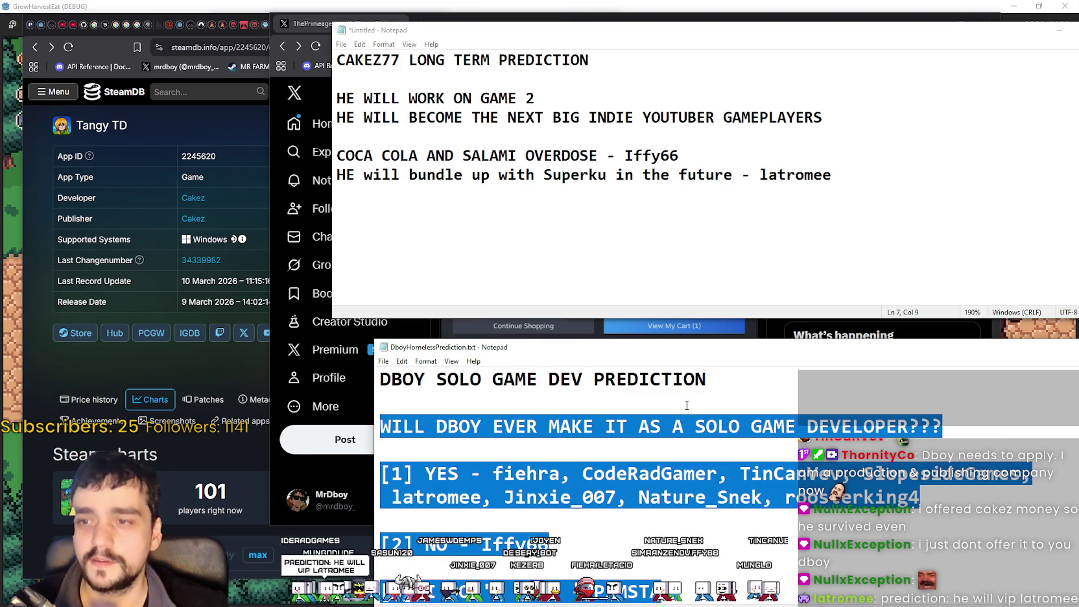
{"action": "left_click", "coordinate": [491, 175]}
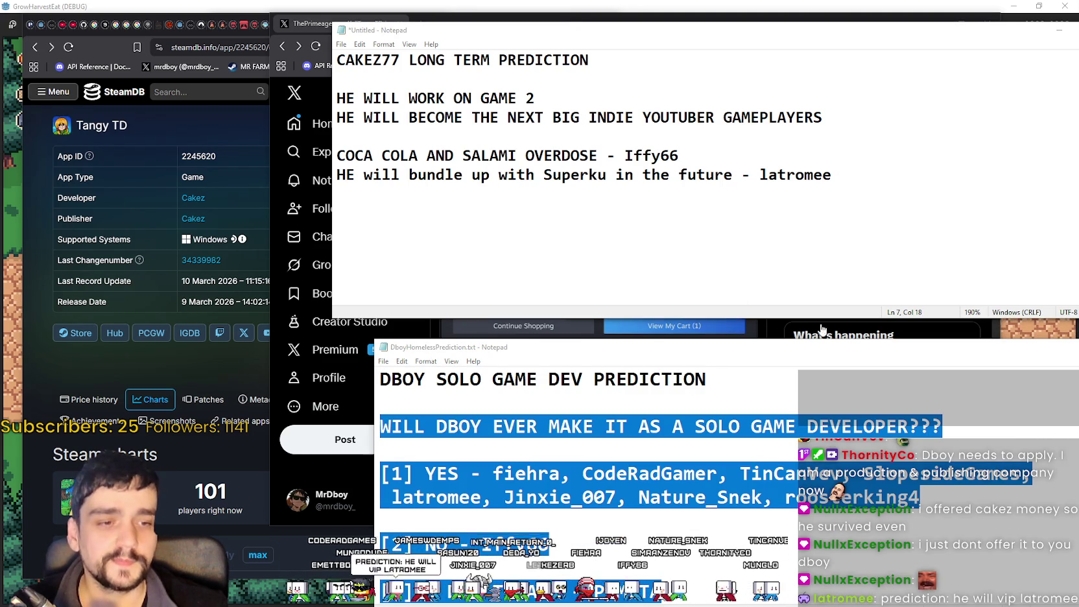
Move the Tangy TD sales note to the far left and refocus the Cakez77 latromee line.
{"action": "key", "text": "alt+Tab"}
{"action": "left_click_drag", "start_coordinate": [611, 34], "coordinate": [66, 26]}
{"action": "left_click", "coordinate": [731, 174]}
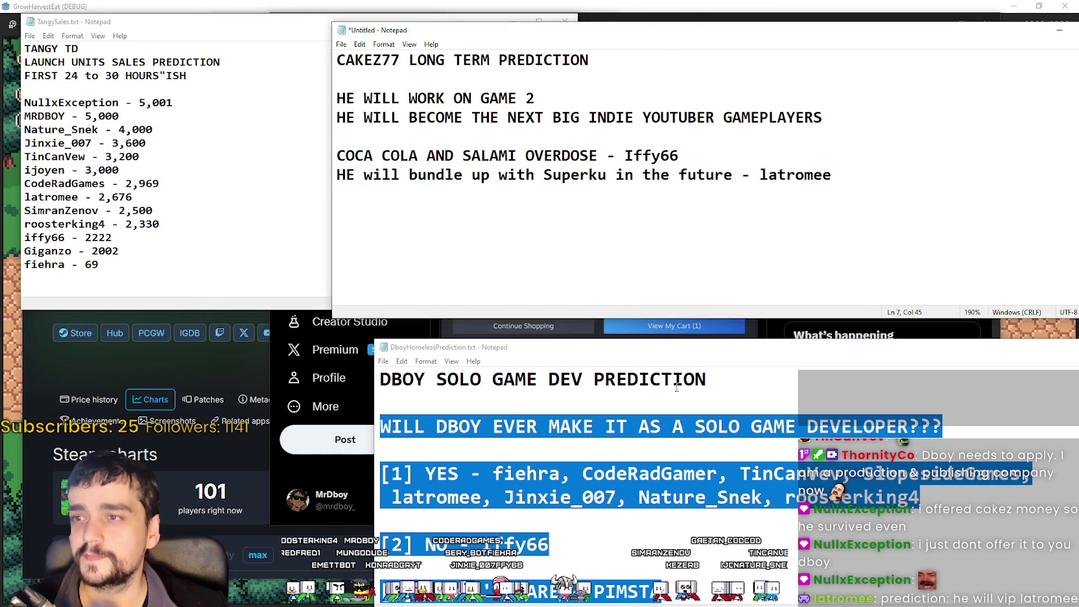
{"action": "left_click", "coordinate": [758, 174]}
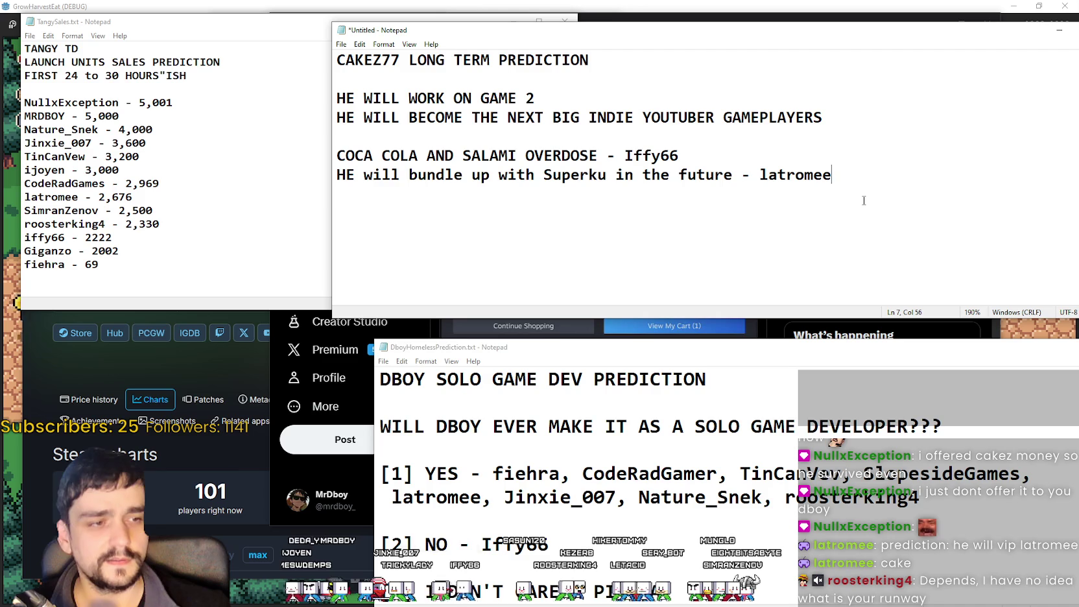
{"action": "type", "text": ", also"}
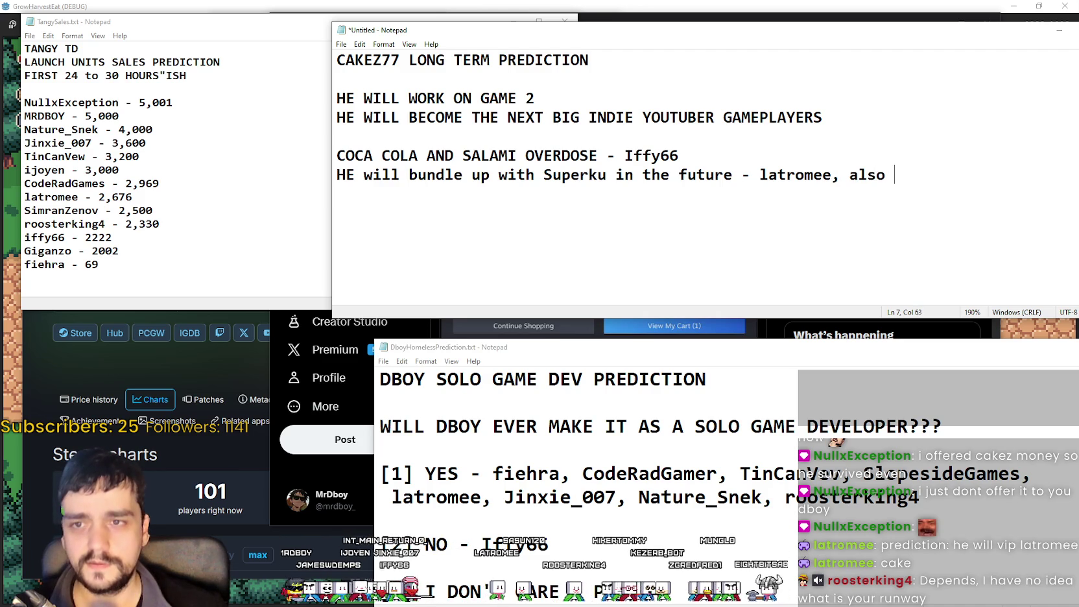
{"action": "key", "text": "BackSpace"}
{"action": "type", "text": "VIP maybe."}
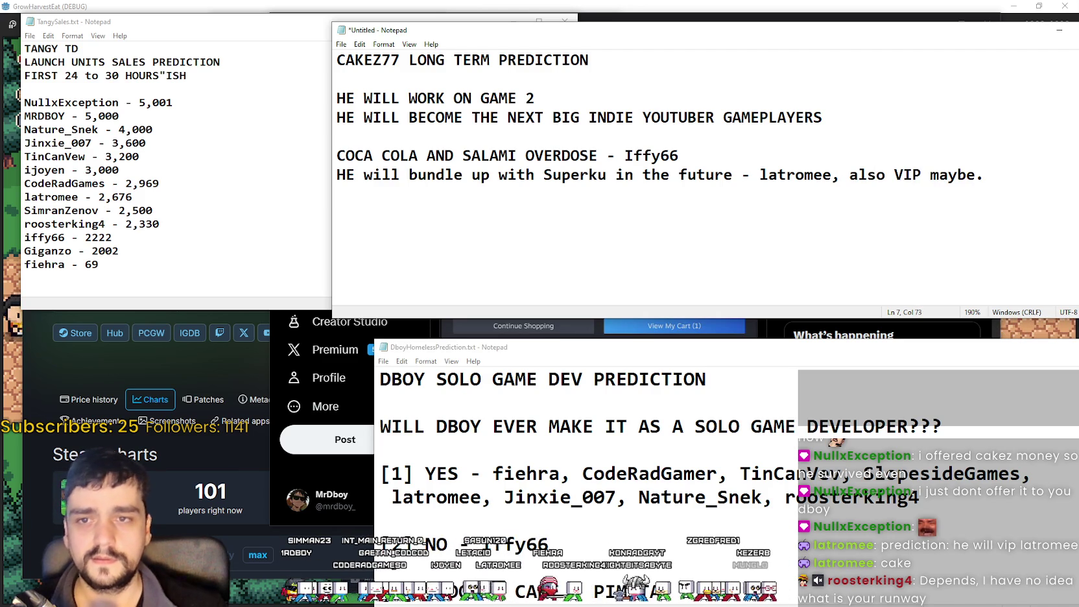
{"action": "key", "text": "BackSpace"}
{"action": "key", "text": "BackSpace"}
{"action": "type", "text": "."}
{"action": "key", "text": "Return"}
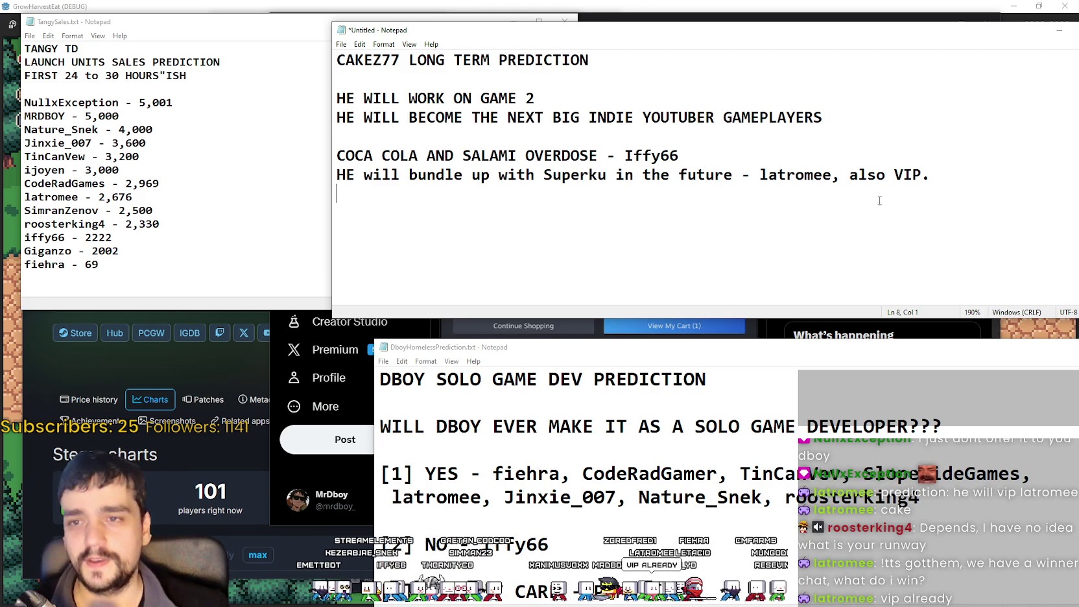
{"action": "left_click_drag", "start_coordinate": [850, 174], "coordinate": [931, 175]}
{"action": "key", "text": "BackSpace"}
{"action": "key", "text": "BackSpace"}
{"action": "key", "text": "BackSpace"}
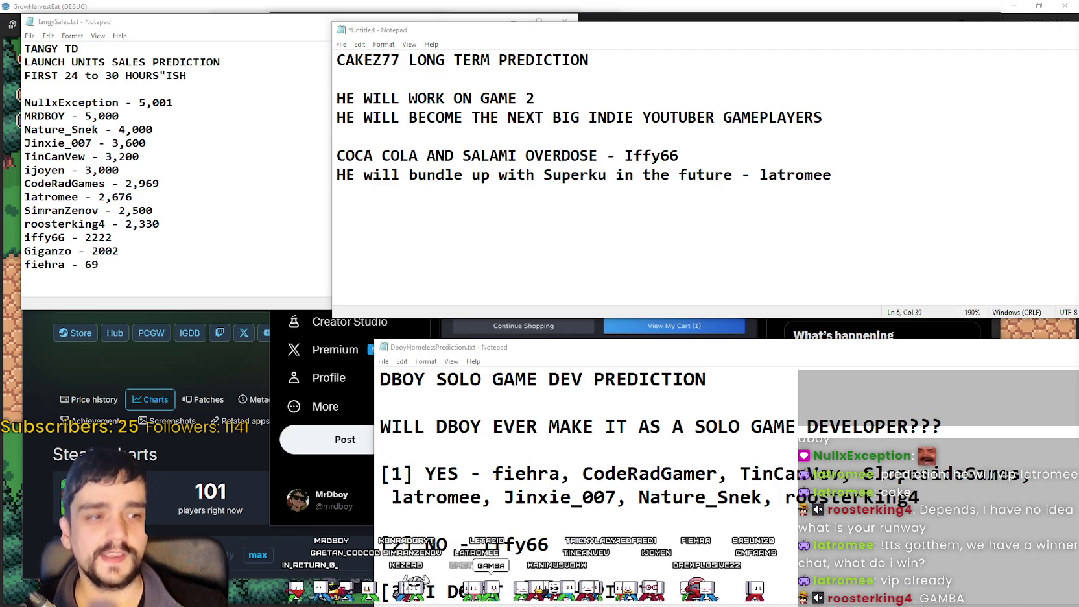
{"action": "left_click", "coordinate": [857, 186]}
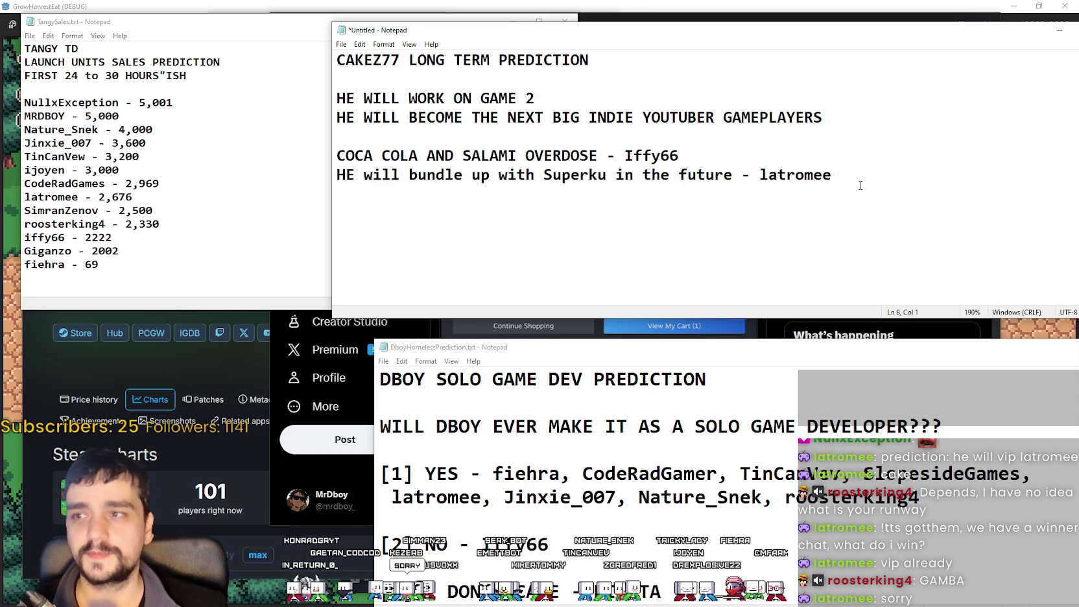
{"action": "key", "text": "ctrl+s"}
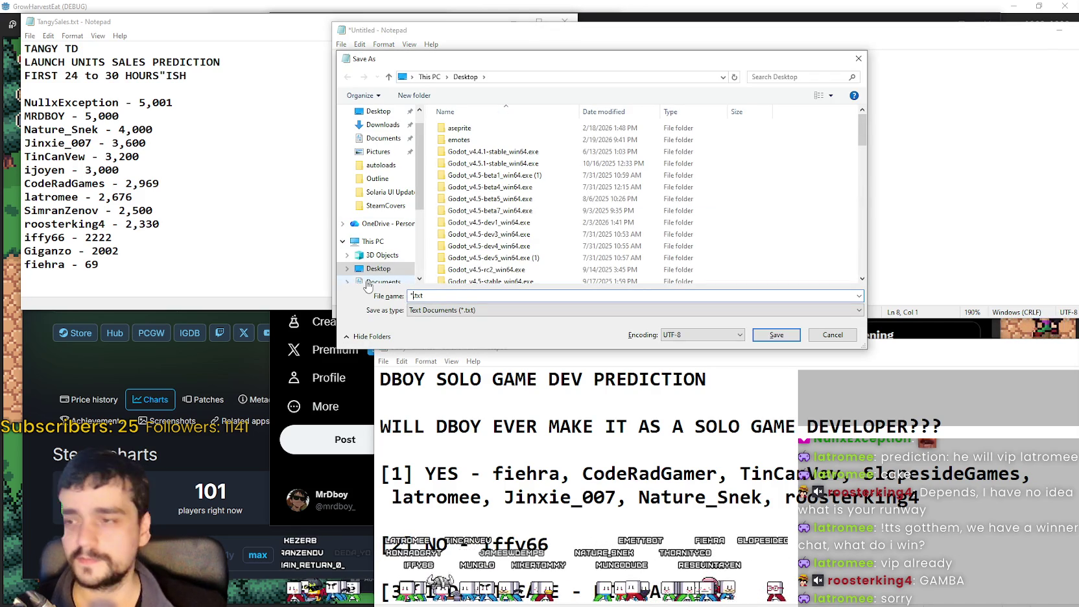
Name the file CakezLongTermPrediction and save it.
{"action": "type", "text": "Cakez"}
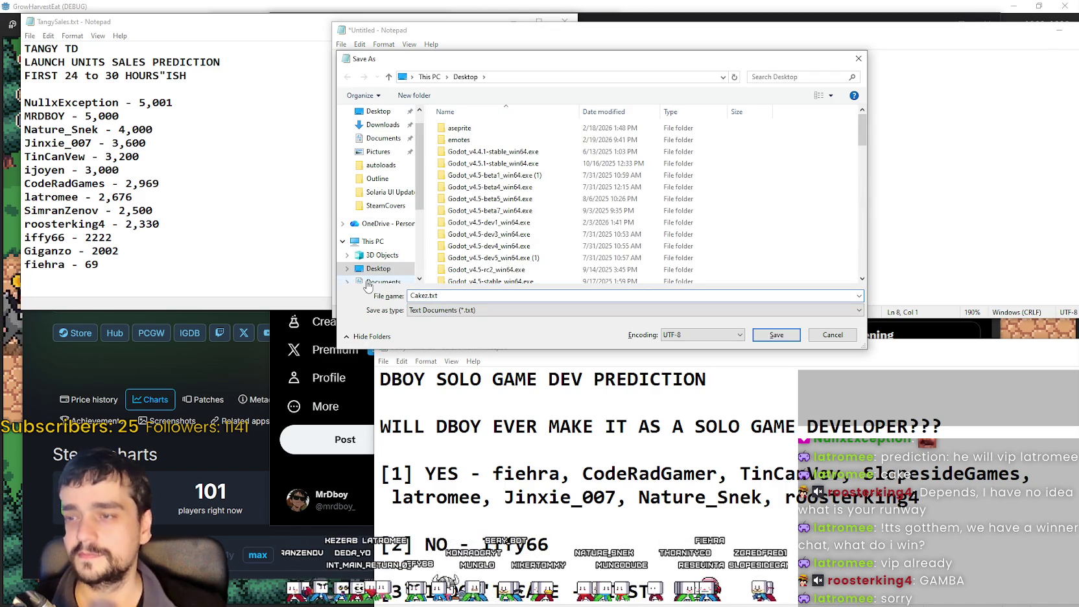
{"action": "type", "text": "Long"}
{"action": "type", "text": "TermPredict"}
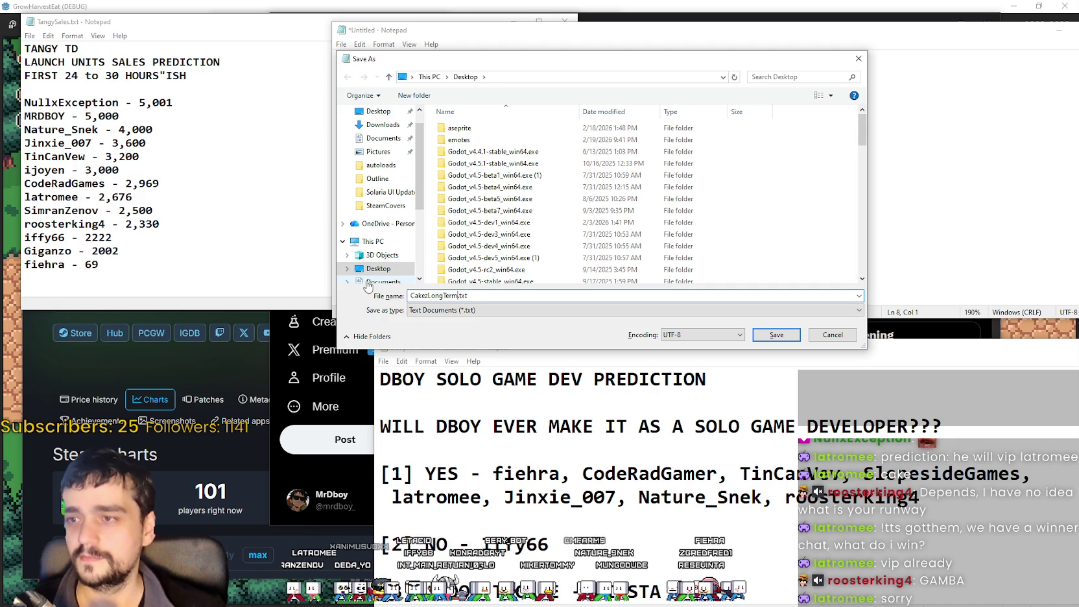
{"action": "type", "text": "ion"}
{"action": "key", "text": "Return"}
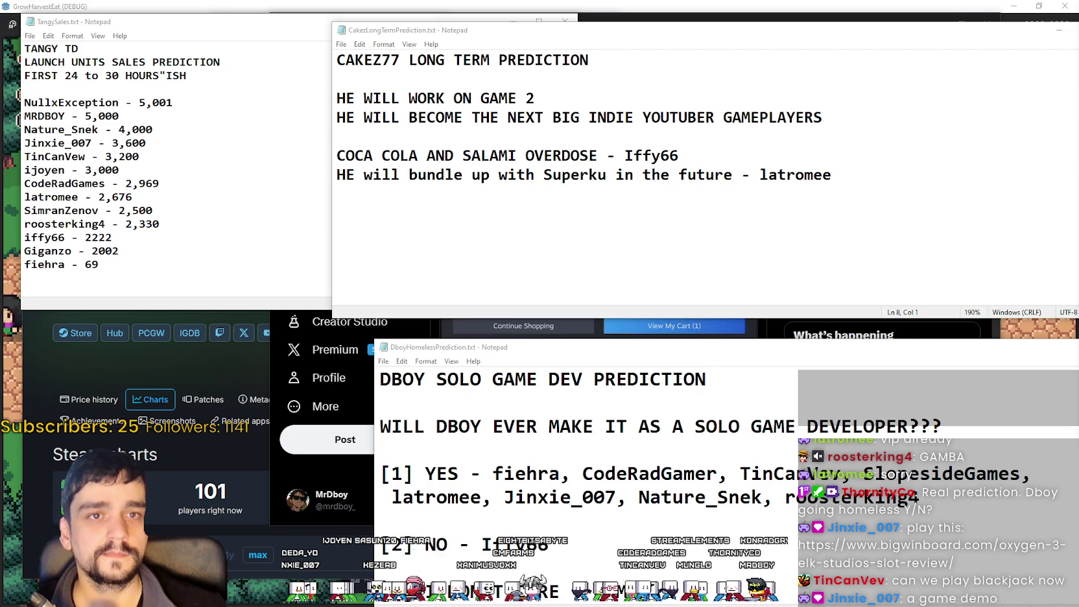
Position the Dboy prediction window over the Cakez notes and place the caret near the PIMSTA line.
{"action": "left_click_drag", "start_coordinate": [498, 350], "coordinate": [505, 314]}
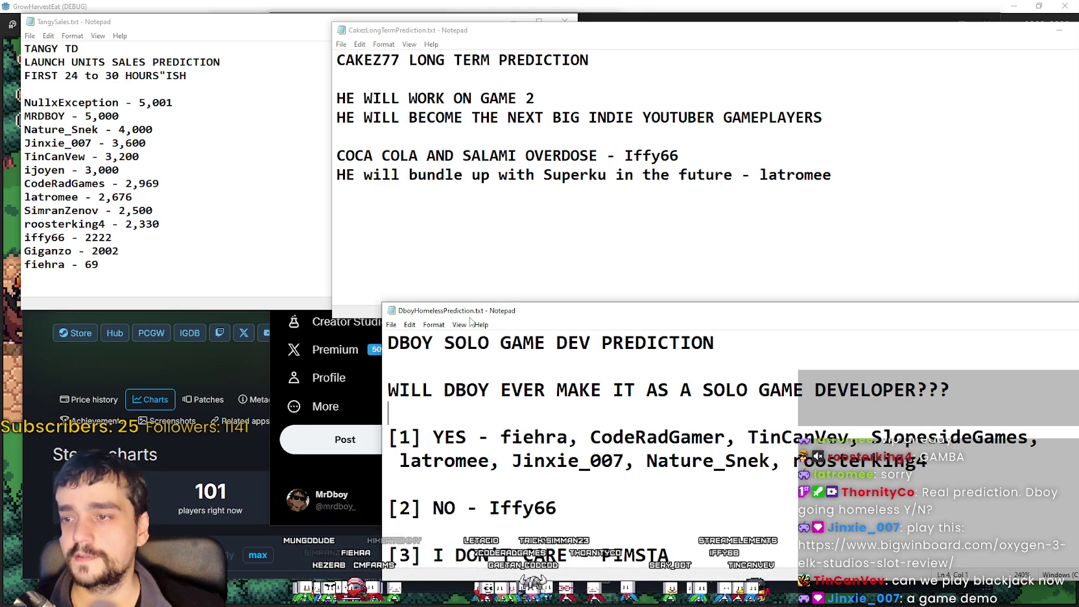
{"action": "left_click", "coordinate": [433, 324]}
{"action": "left_click", "coordinate": [454, 317]}
{"action": "mouse_move", "coordinate": [454, 317]}
{"action": "left_mouse_down"}
{"action": "mouse_move", "coordinate": [386, 193]}
{"action": "mouse_move", "coordinate": [418, 210]}
{"action": "left_mouse_up"}
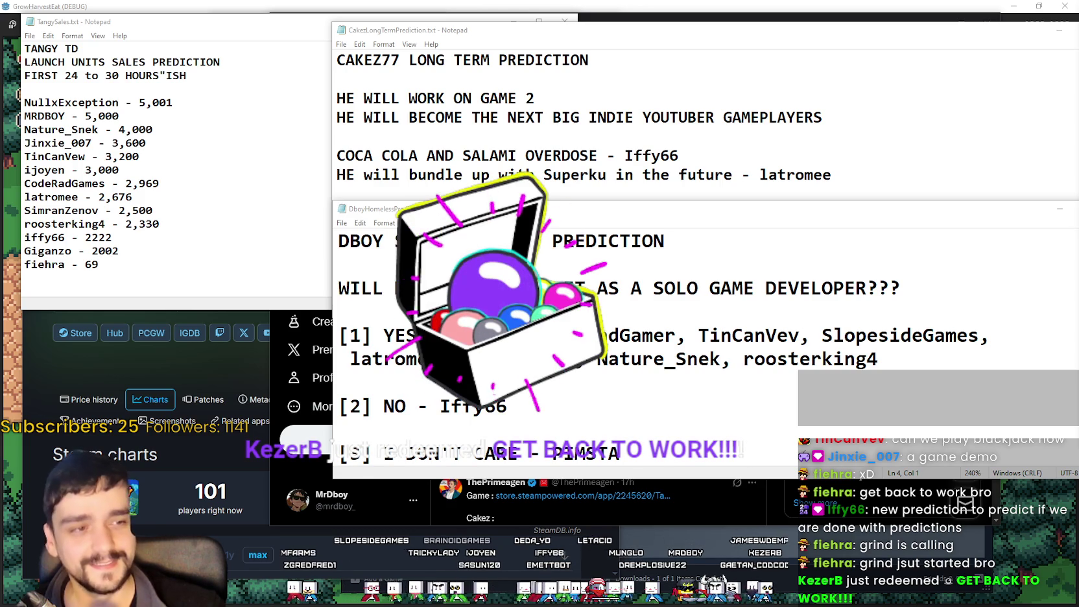
{"action": "left_click", "coordinate": [700, 440]}
{"action": "key", "text": "Up"}
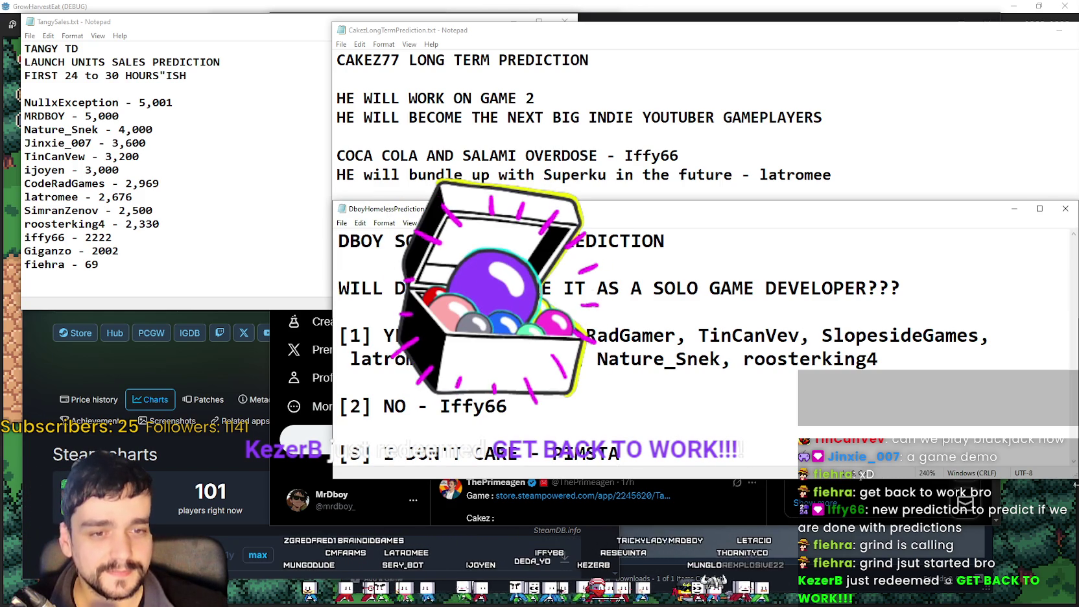
{"action": "mouse_move", "coordinate": [492, 214]}
{"action": "left_mouse_down"}
{"action": "mouse_move", "coordinate": [505, 208]}
{"action": "mouse_move", "coordinate": [494, 210]}
{"action": "left_mouse_up"}
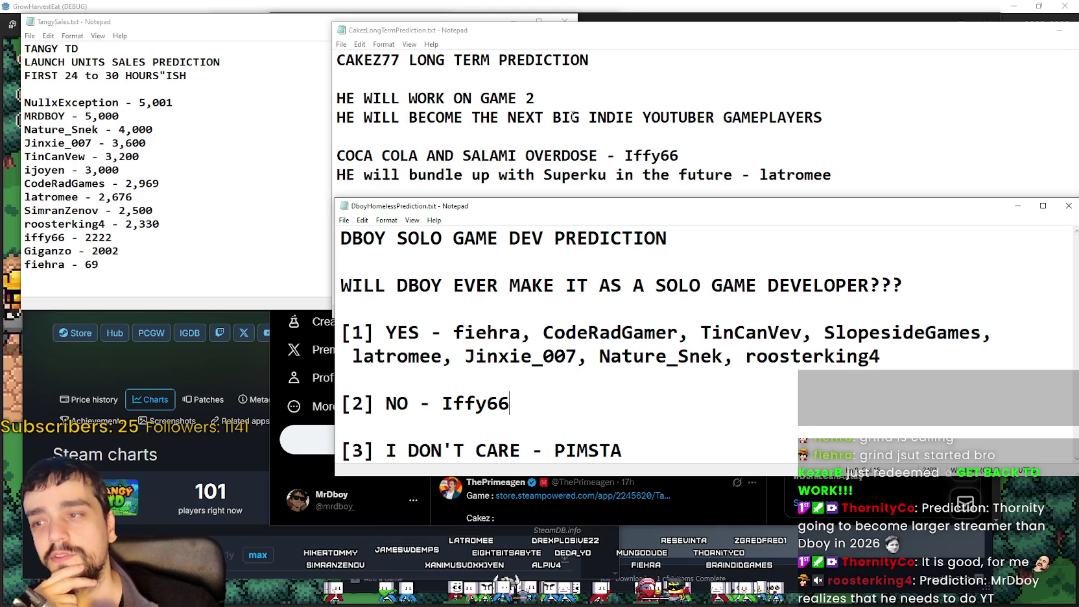
Select the WILL DBOY question and YES voter lines, then switch to the YouTube video.
{"action": "left_click", "coordinate": [833, 172]}
{"action": "left_click", "coordinate": [906, 410]}
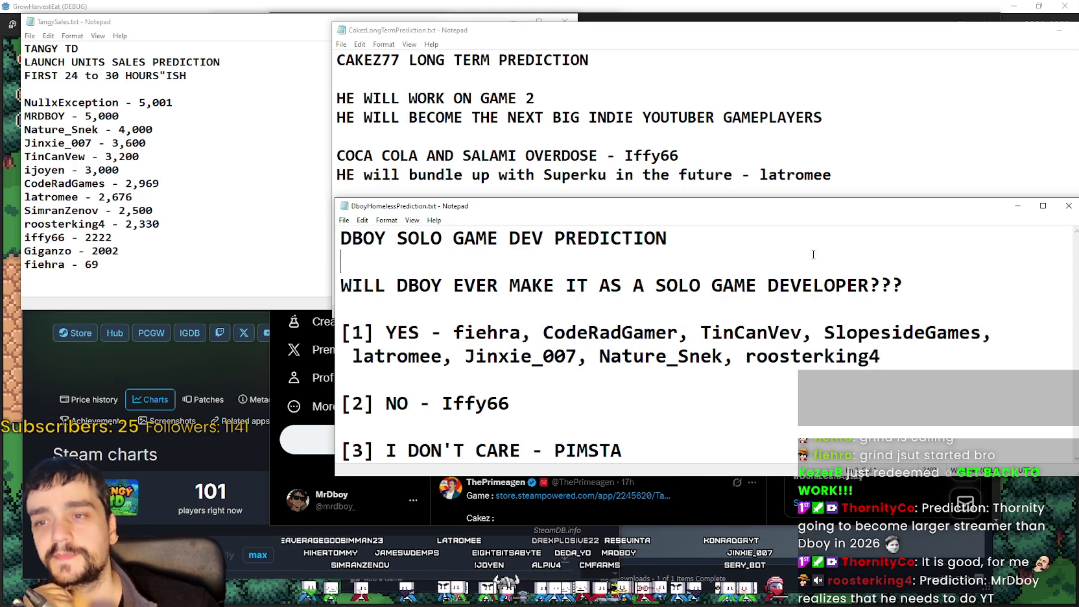
{"action": "left_click_drag", "start_coordinate": [947, 289], "coordinate": [558, 264]}
{"action": "mouse_move", "coordinate": [871, 332]}
{"action": "left_mouse_down"}
{"action": "mouse_move", "coordinate": [843, 311]}
{"action": "mouse_move", "coordinate": [266, 256]}
{"action": "left_mouse_up"}
{"action": "left_click", "coordinate": [727, 360]}
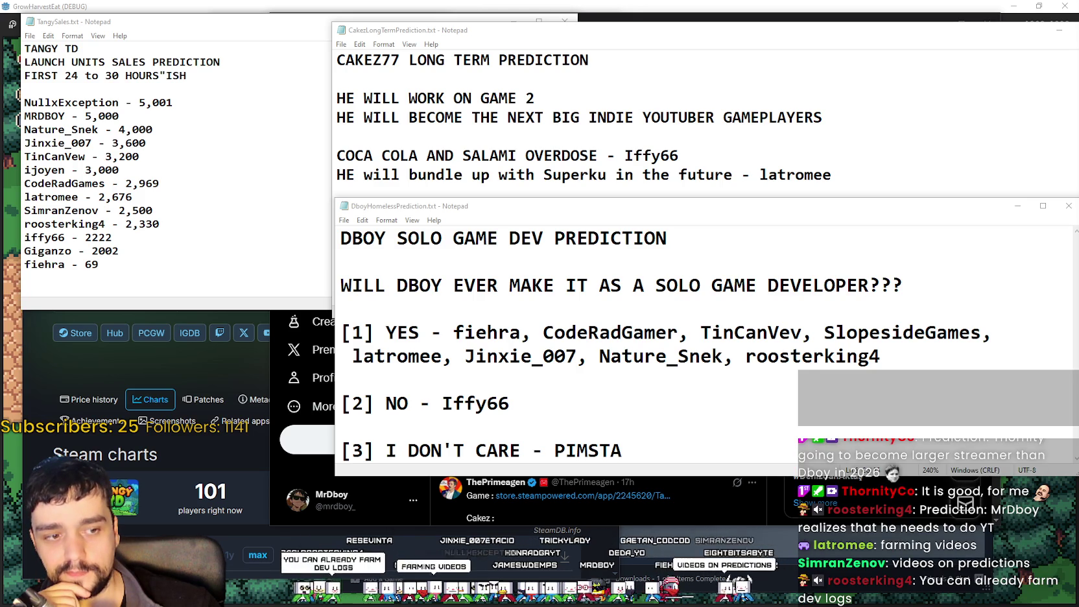
{"action": "key", "text": "alt+Tab"}
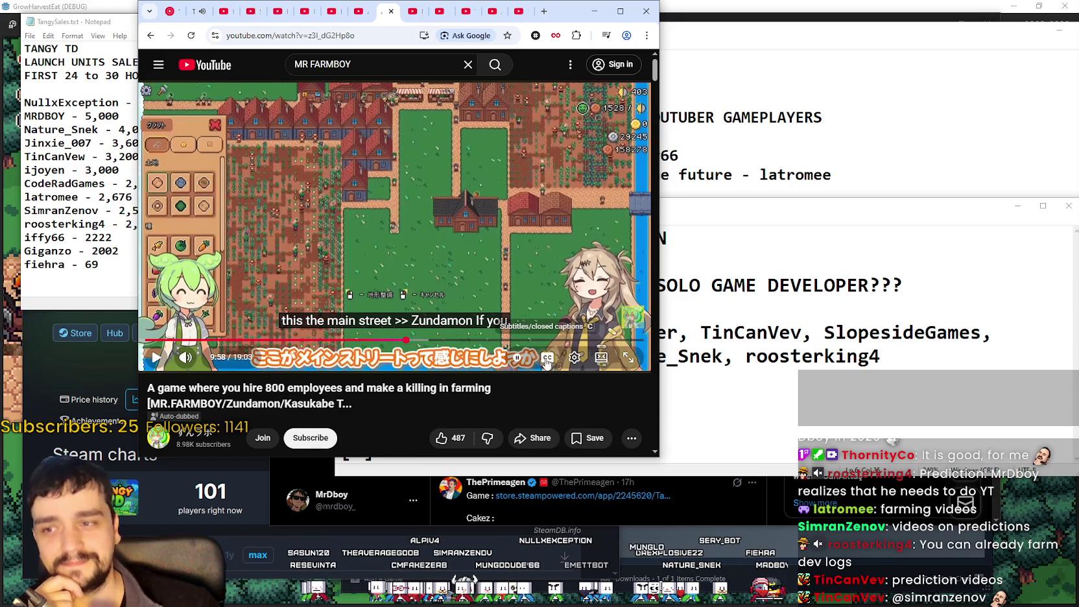
Highlight the title of the MR FARMBOY 800-employee video while it plays.
{"action": "left_click_drag", "start_coordinate": [545, 388], "coordinate": [204, 391]}
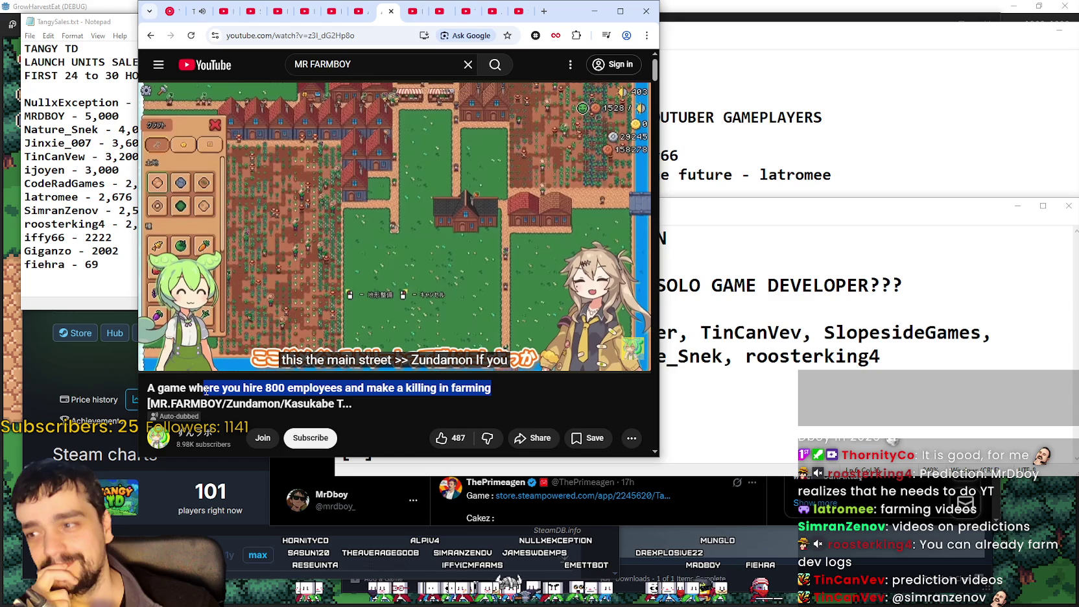
{"action": "left_click", "coordinate": [182, 387]}
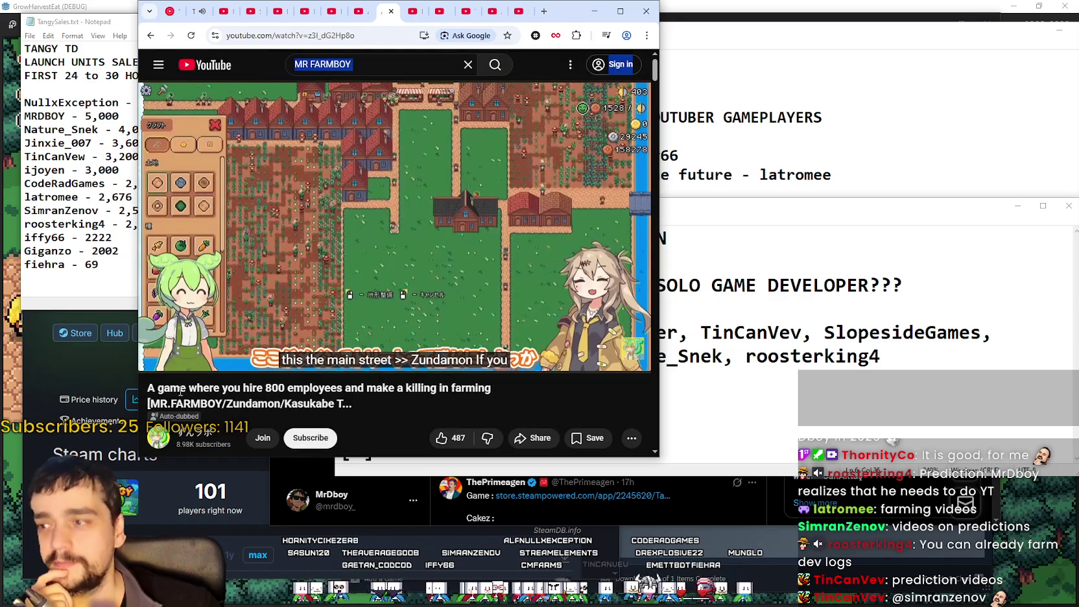
{"action": "left_click_drag", "start_coordinate": [180, 388], "coordinate": [531, 413]}
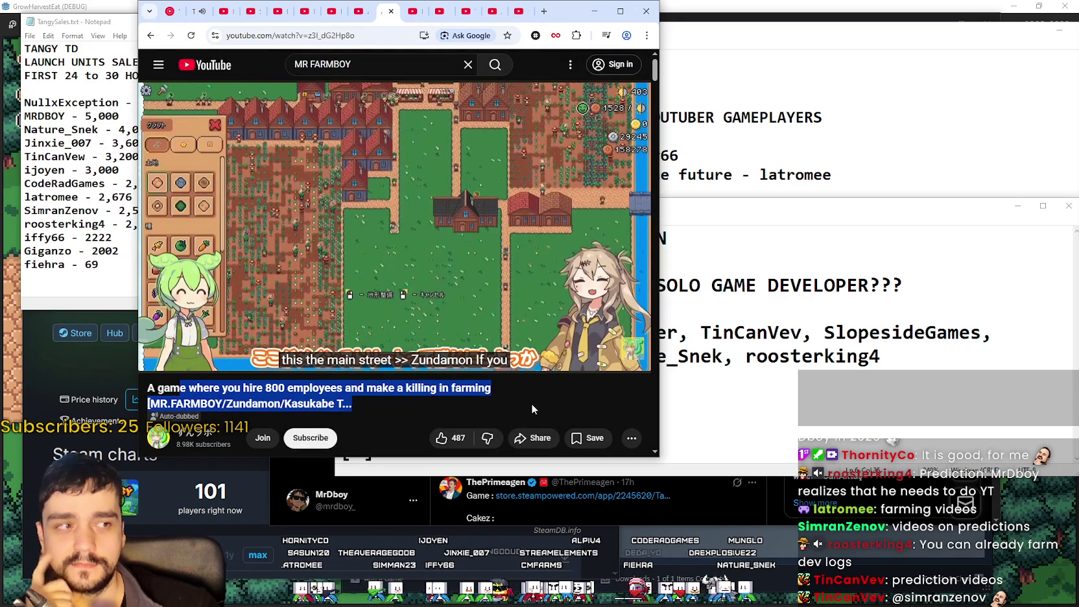
{"action": "mouse_move", "coordinate": [500, 242]}
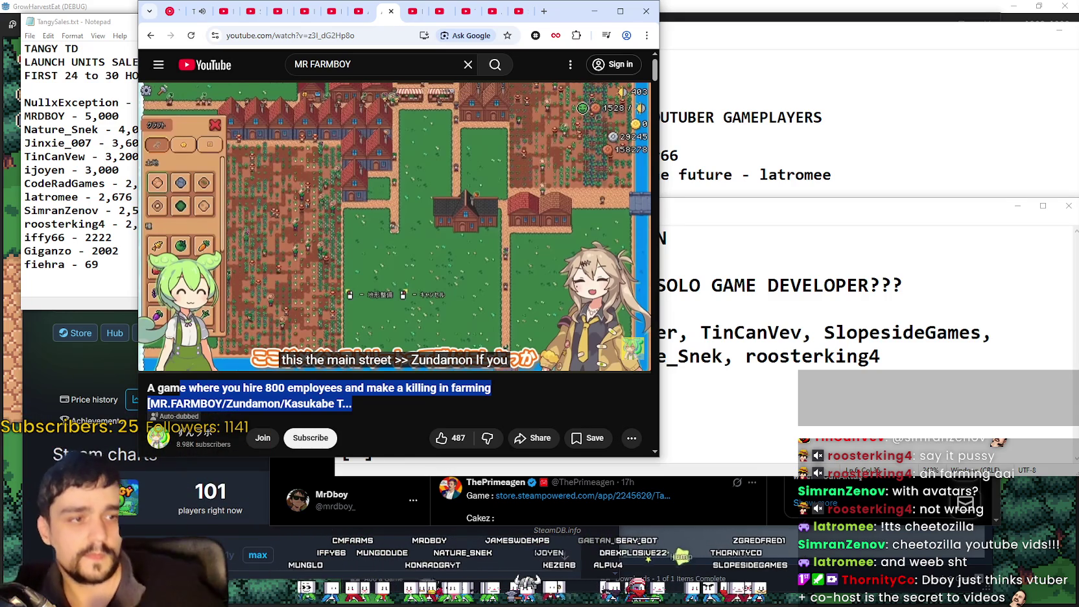
{"action": "mouse_move", "coordinate": [269, 226]}
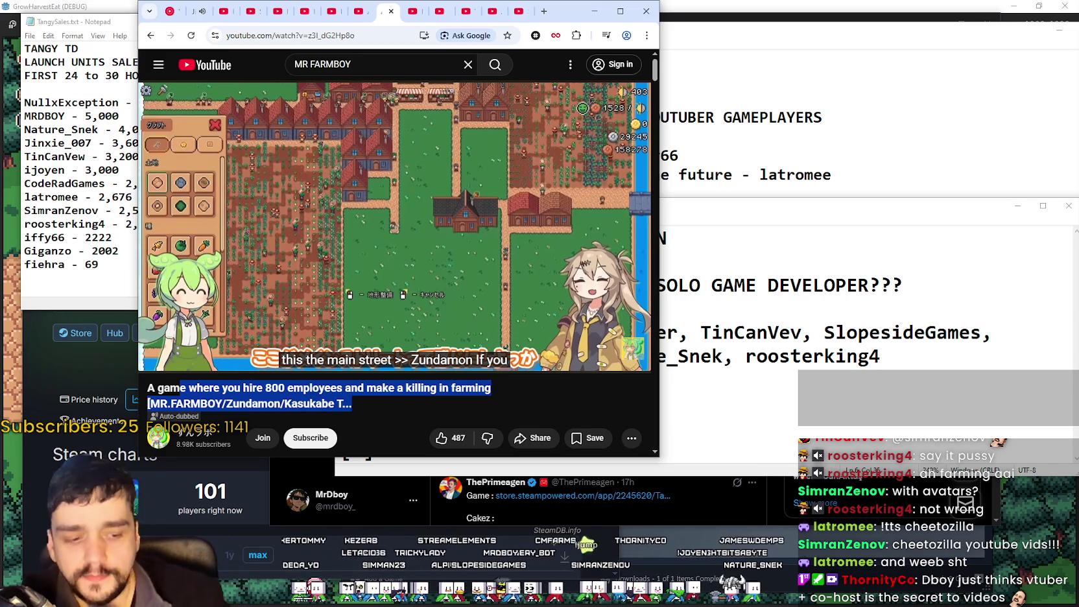
Minimize the browser to reveal the notes and place the caret below the Dboy YES voters.
{"action": "key", "text": "super+Down"}
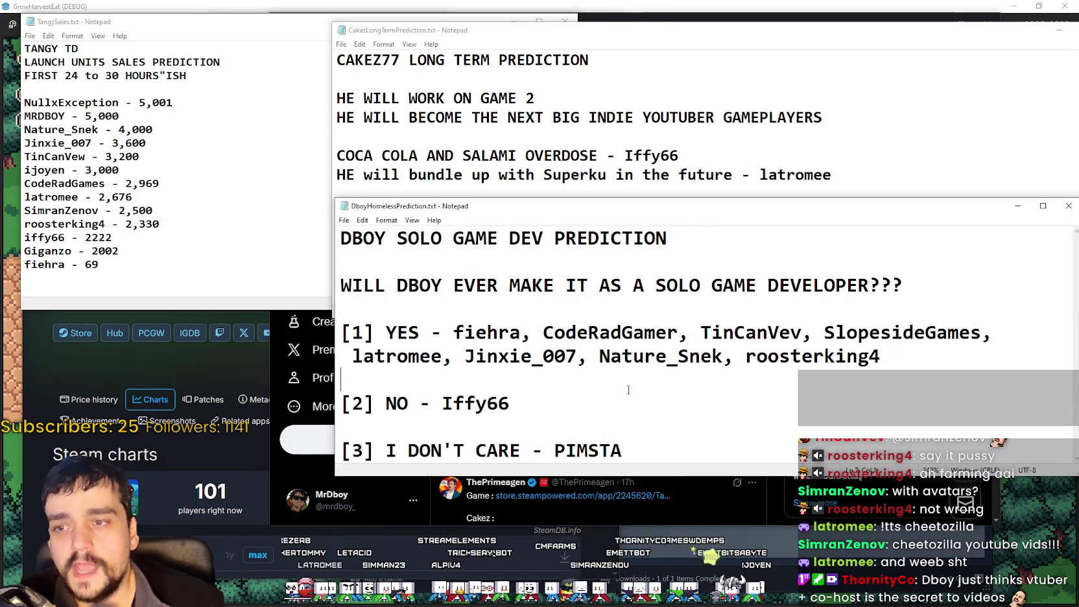
{"action": "left_click", "coordinate": [619, 376]}
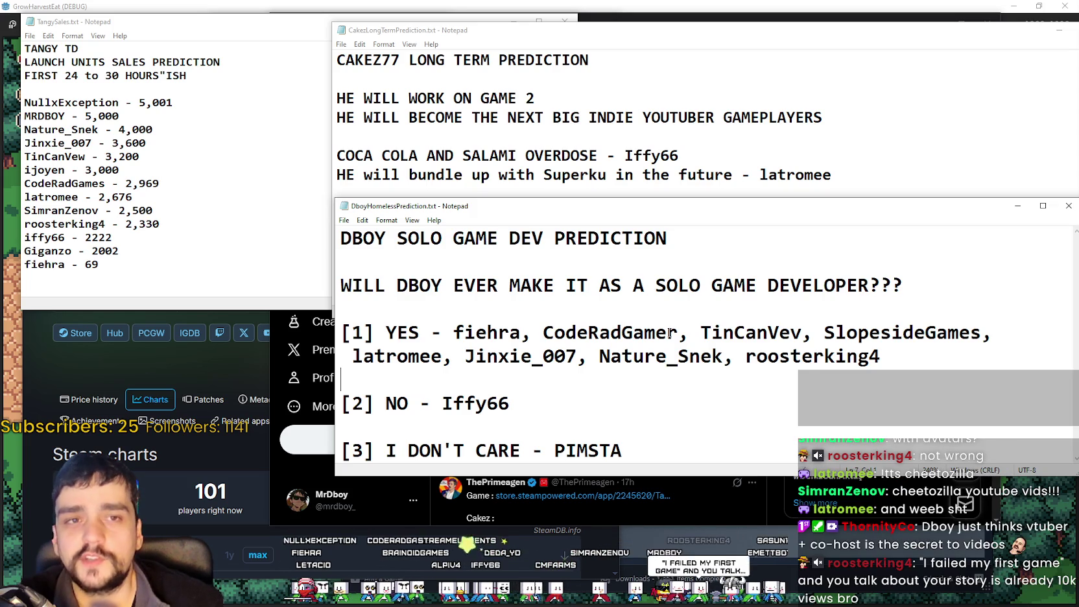
{"action": "left_click", "coordinate": [739, 167]}
{"action": "key", "text": "alt+Tab"}
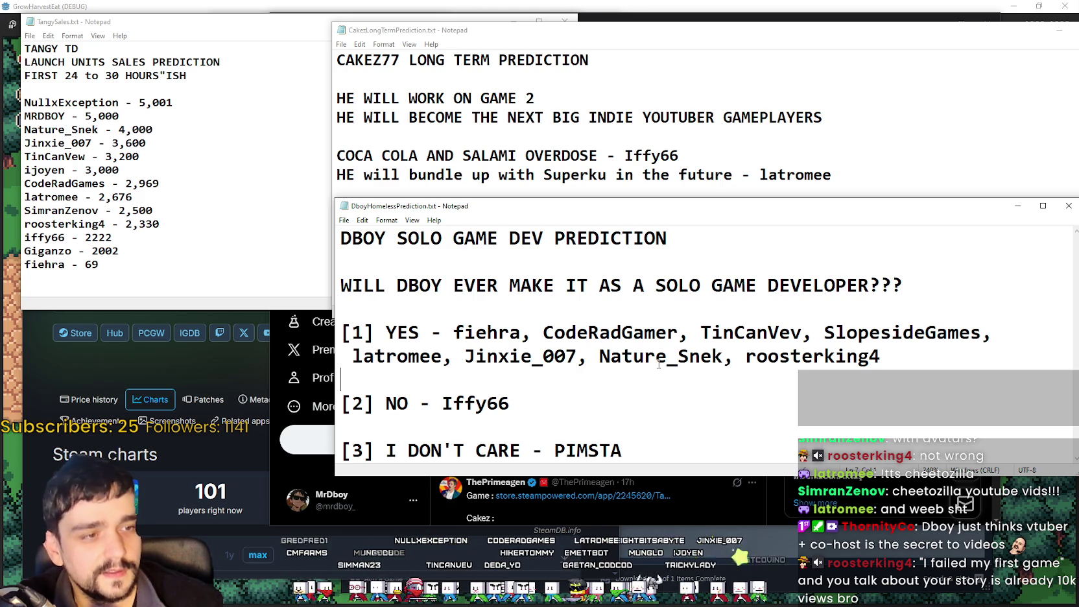
{"action": "key", "text": "alt+Tab"}
{"action": "key", "text": "alt+Tab"}
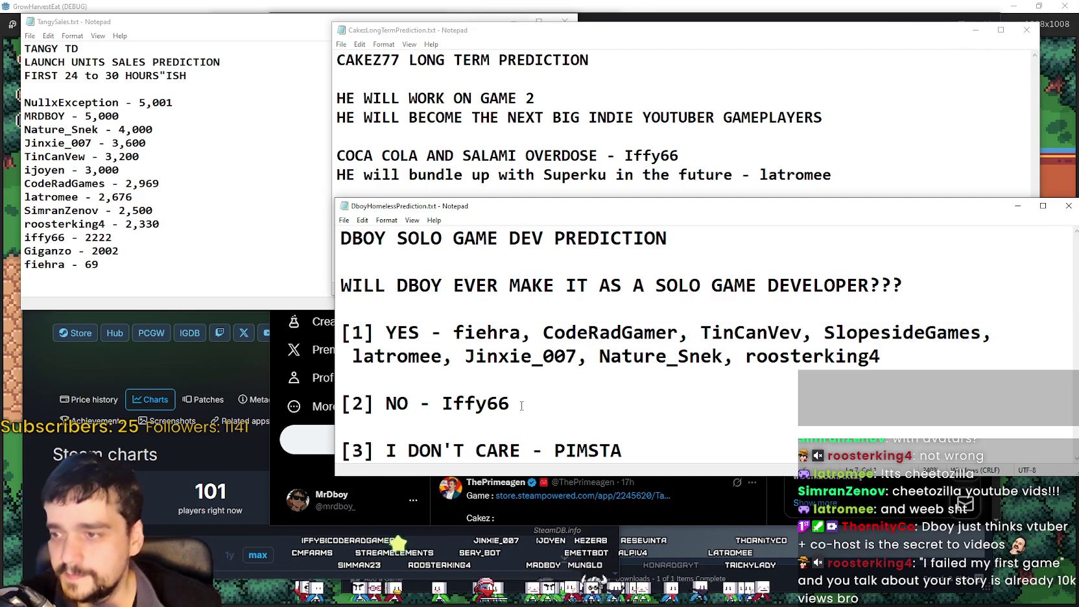
{"action": "left_click", "coordinate": [614, 191]}
{"action": "left_click_drag", "start_coordinate": [646, 332], "coordinate": [656, 332]}
{"action": "left_click", "coordinate": [619, 127]}
{"action": "left_click", "coordinate": [649, 332]}
{"action": "left_click", "coordinate": [698, 122]}
{"action": "left_click", "coordinate": [684, 323]}
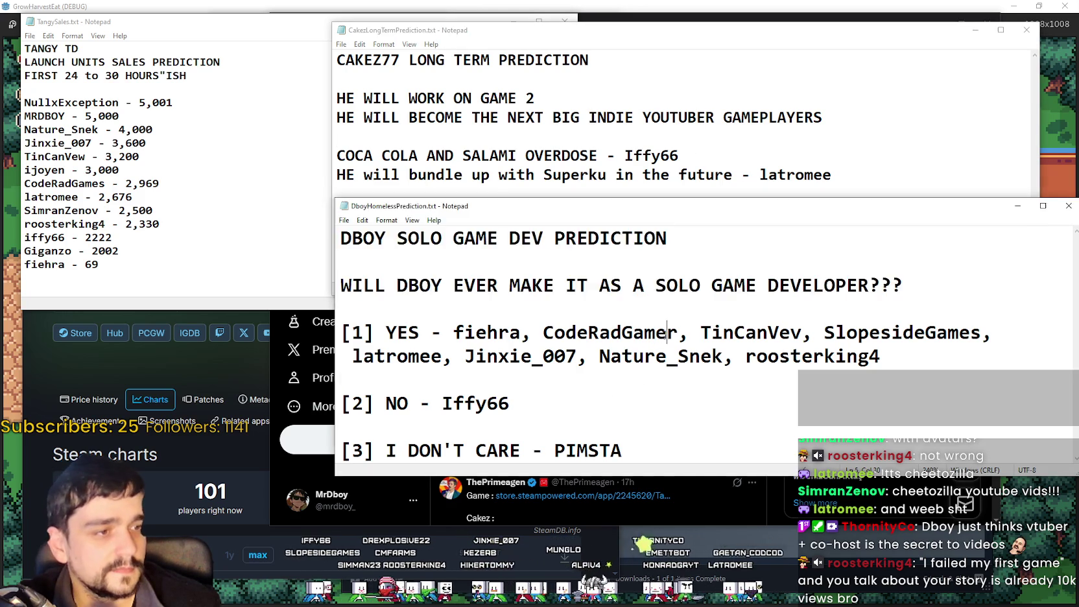
{"action": "left_click", "coordinate": [661, 139]}
{"action": "left_click", "coordinate": [661, 269]}
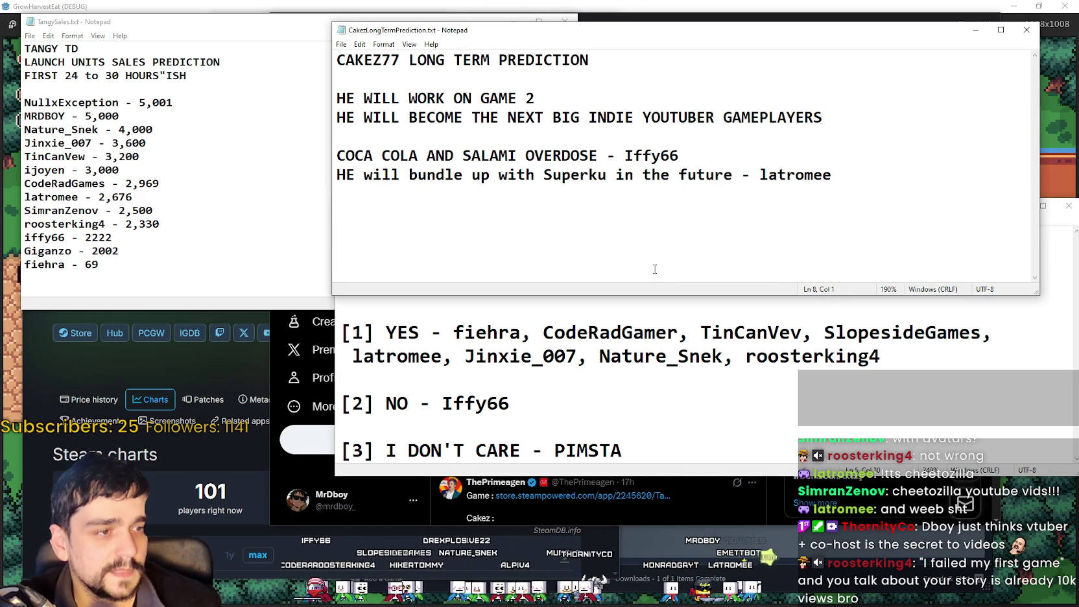
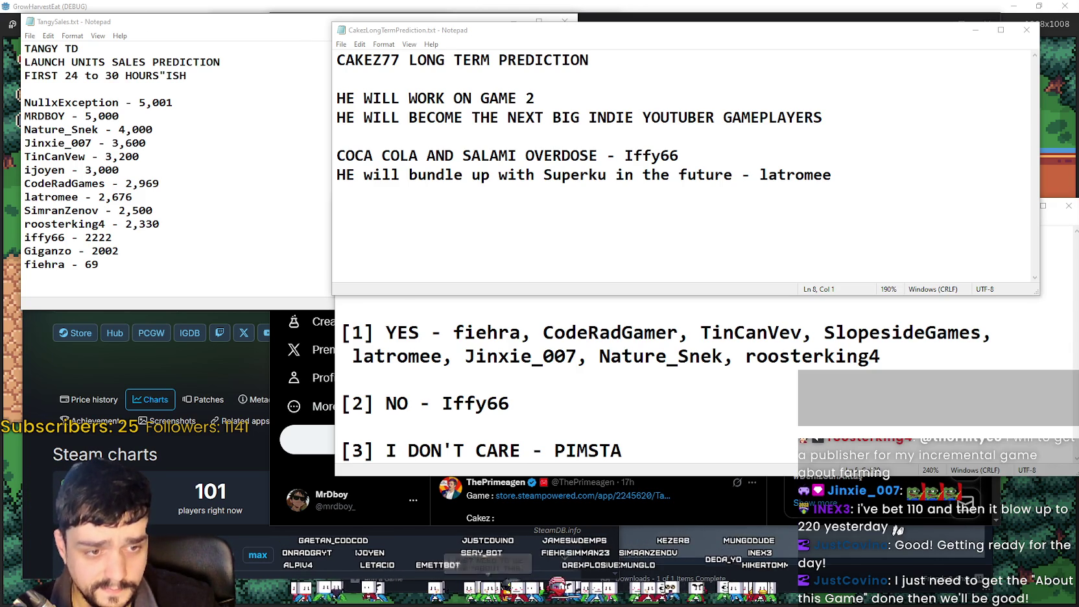
{"action": "key", "text": "alt+Tab"}
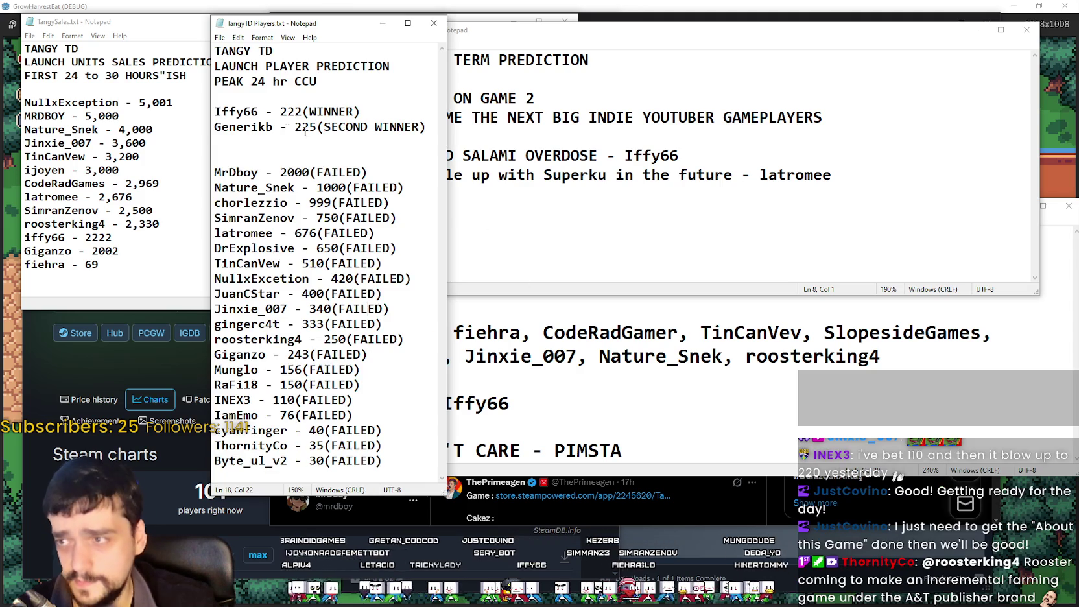
{"action": "left_click_drag", "start_coordinate": [281, 133], "coordinate": [214, 111]}
{"action": "left_click", "coordinate": [426, 127]}
{"action": "left_click_drag", "start_coordinate": [426, 127], "coordinate": [214, 112]}
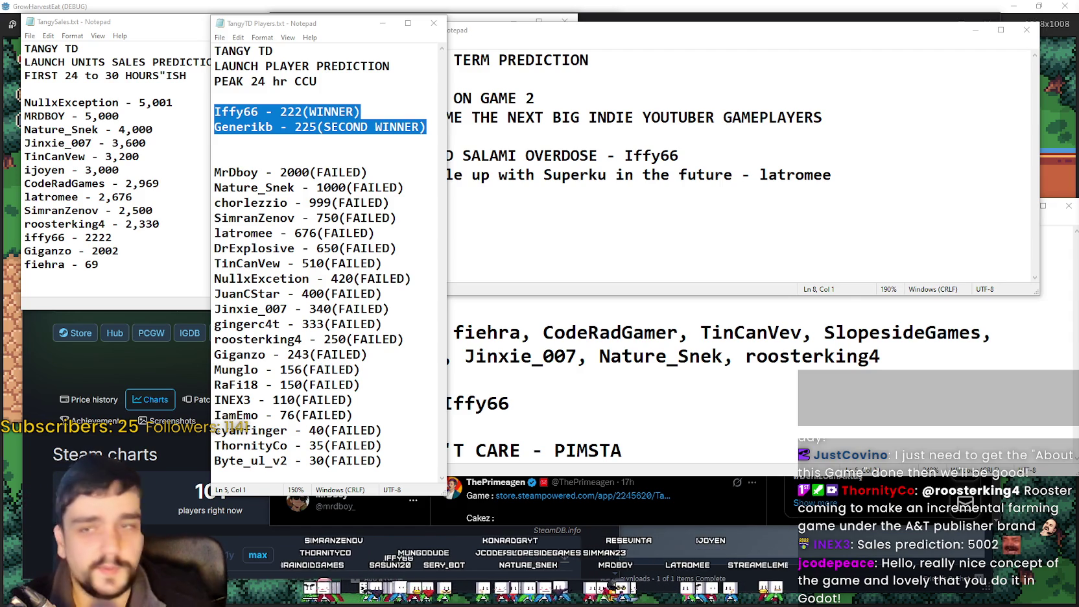
In the TangySales note, duplicate the NullxException - 5,001 line above itself.
{"action": "left_click", "coordinate": [382, 24]}
{"action": "left_click", "coordinate": [194, 158]}
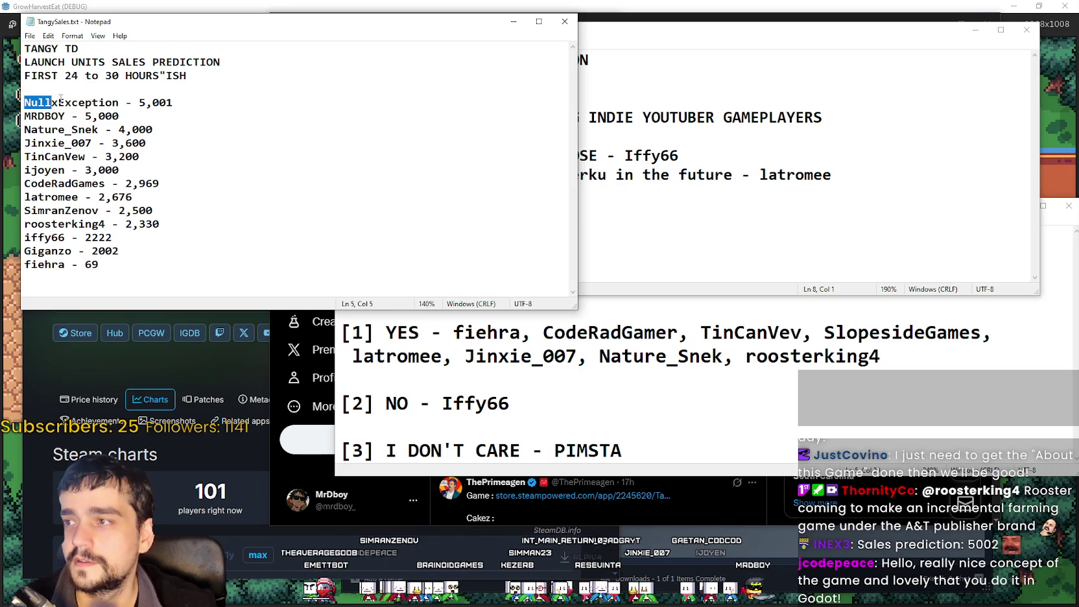
{"action": "left_click_drag", "start_coordinate": [51, 97], "coordinate": [211, 96]}
{"action": "key", "text": "ctrl+c"}
{"action": "key", "text": "Home"}
{"action": "key", "text": "Return"}
{"action": "key", "text": "Up"}
{"action": "key", "text": "ctrl+v"}
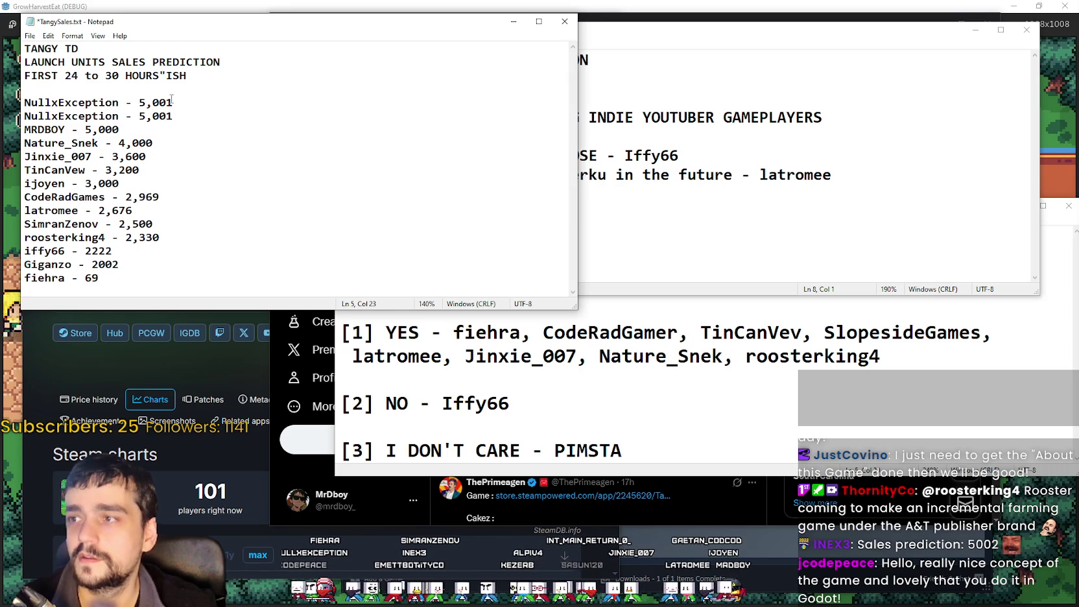
{"action": "type", "text": "2"}
Rename the top copy to INEX3 and bring the CakezLongTermPrediction note forward.
{"action": "left_click_drag", "start_coordinate": [120, 103], "coordinate": [3, 97]}
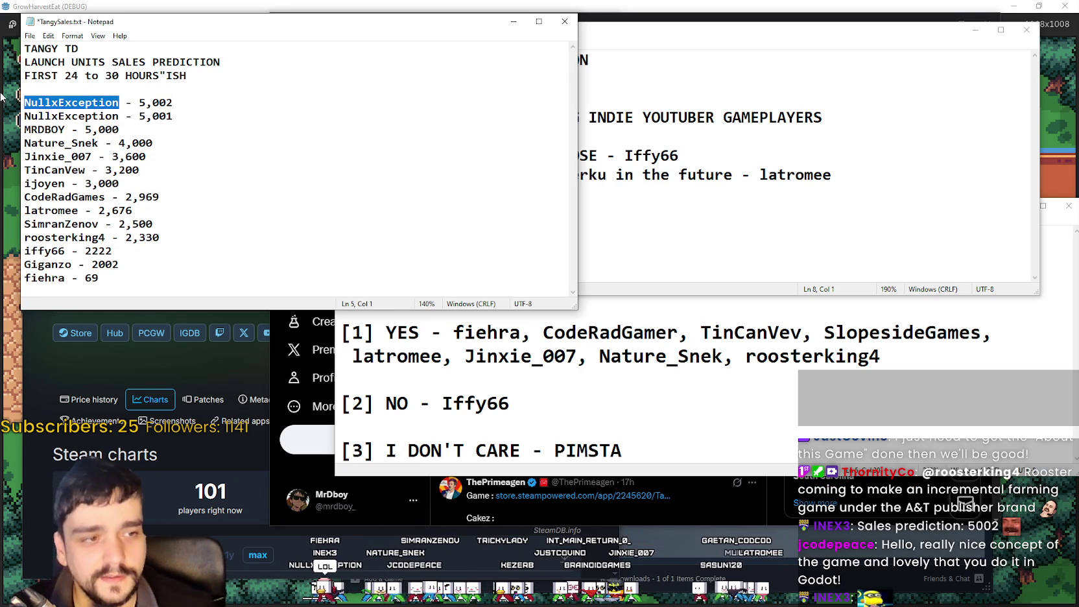
{"action": "type", "text": "INEX3"}
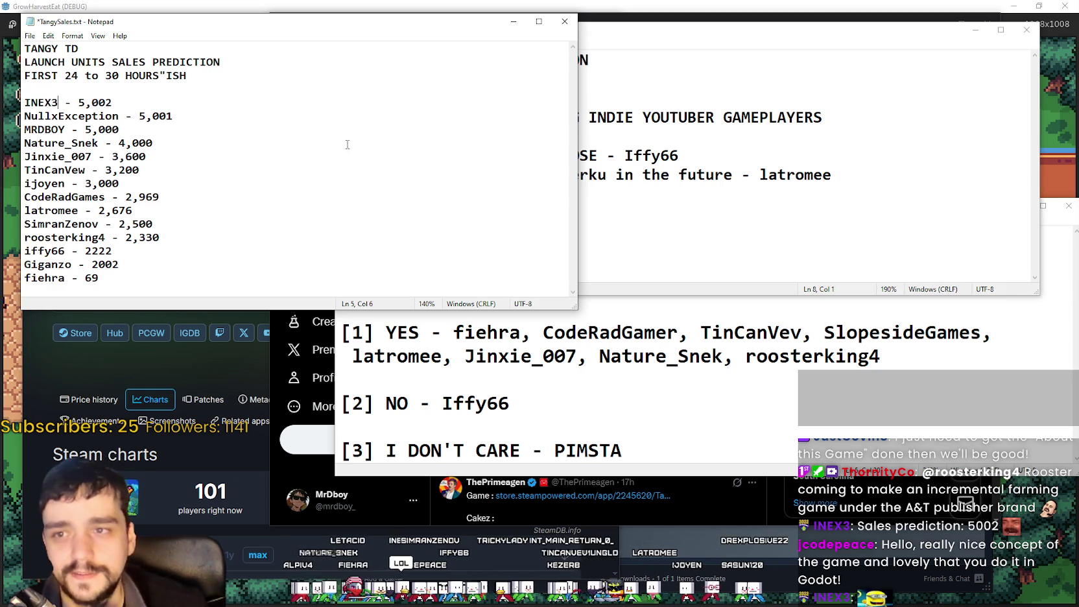
{"action": "left_click", "coordinate": [328, 152]}
{"action": "left_click", "coordinate": [748, 207]}
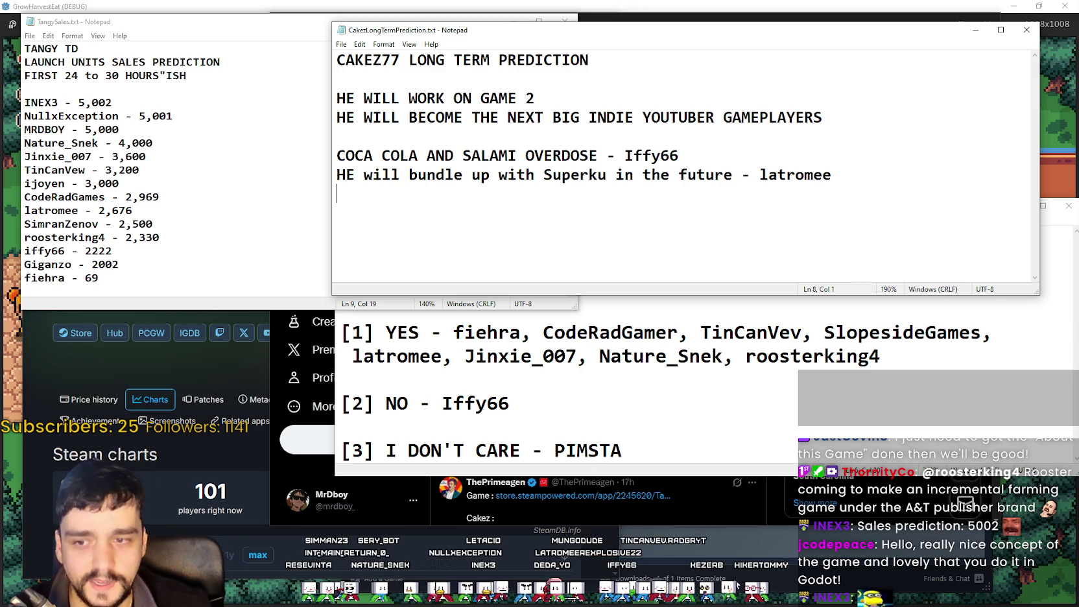
Bring the MR FARMBOY Steam store page forward and nudge its window slightly.
{"action": "left_click", "coordinate": [665, 550]}
{"action": "left_click_drag", "start_coordinate": [756, 62], "coordinate": [772, 50]}
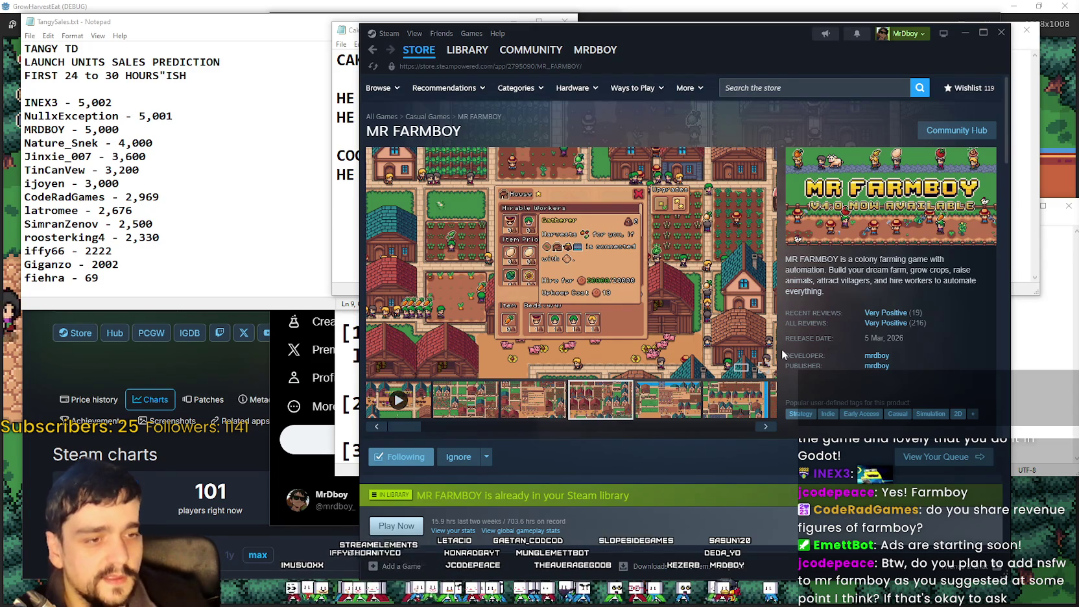
Select entries in the TangySales list, then switch over to the MR FARMBOY YouTube video.
{"action": "left_click", "coordinate": [234, 238]}
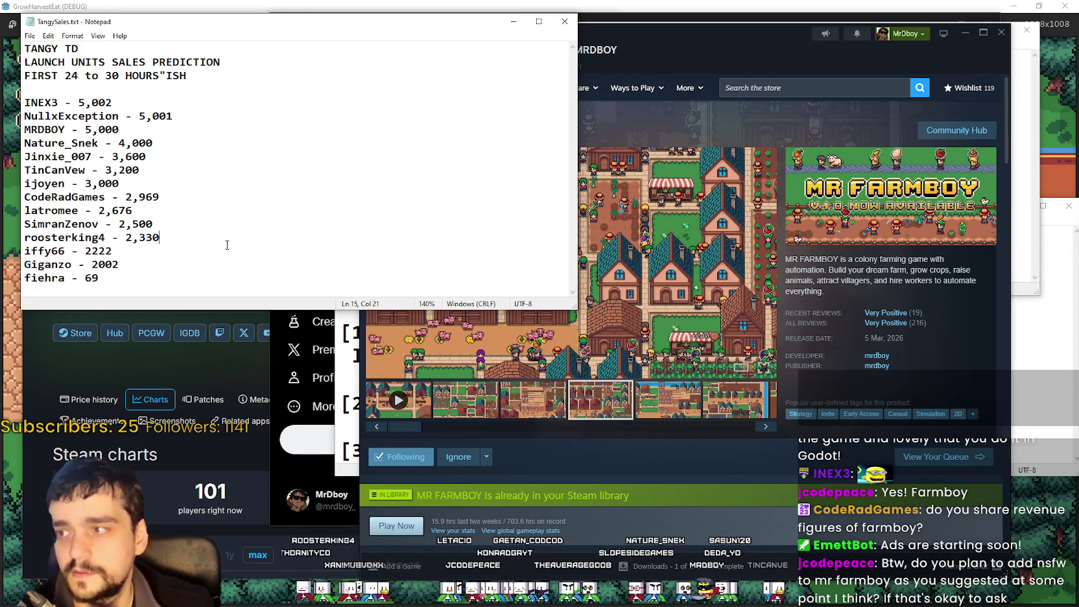
{"action": "left_click_drag", "start_coordinate": [24, 250], "coordinate": [99, 278]}
{"action": "left_click", "coordinate": [157, 210]}
{"action": "mouse_move", "coordinate": [69, 102]}
{"action": "left_mouse_down"}
{"action": "mouse_move", "coordinate": [130, 132]}
{"action": "mouse_move", "coordinate": [194, 214]}
{"action": "mouse_move", "coordinate": [260, 172]}
{"action": "mouse_move", "coordinate": [456, 270]}
{"action": "mouse_move", "coordinate": [357, 108]}
{"action": "mouse_move", "coordinate": [52, 117]}
{"action": "left_mouse_up"}
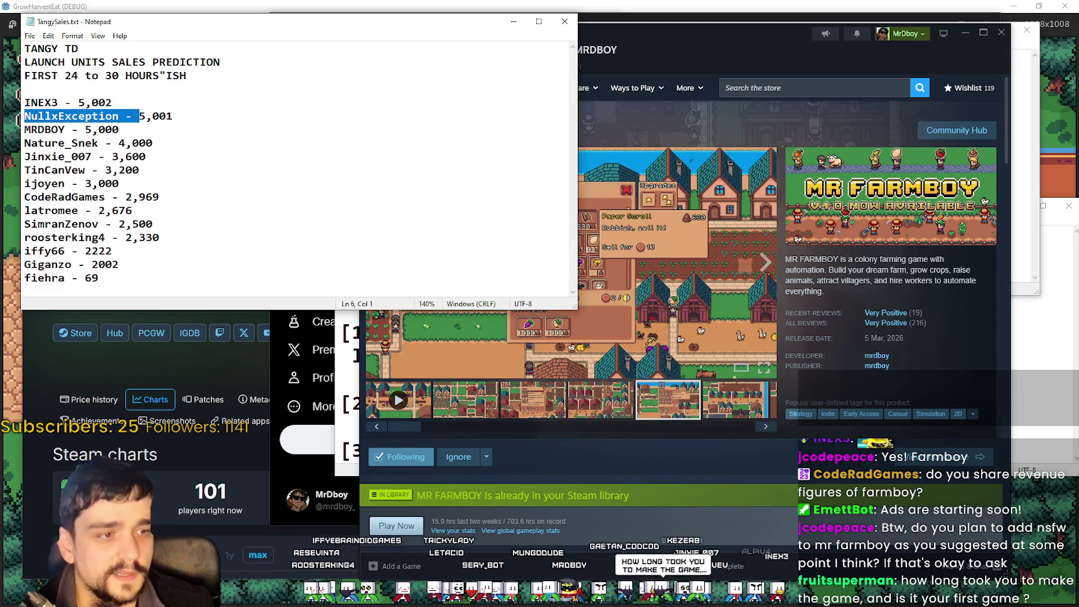
{"action": "left_click", "coordinate": [963, 356]}
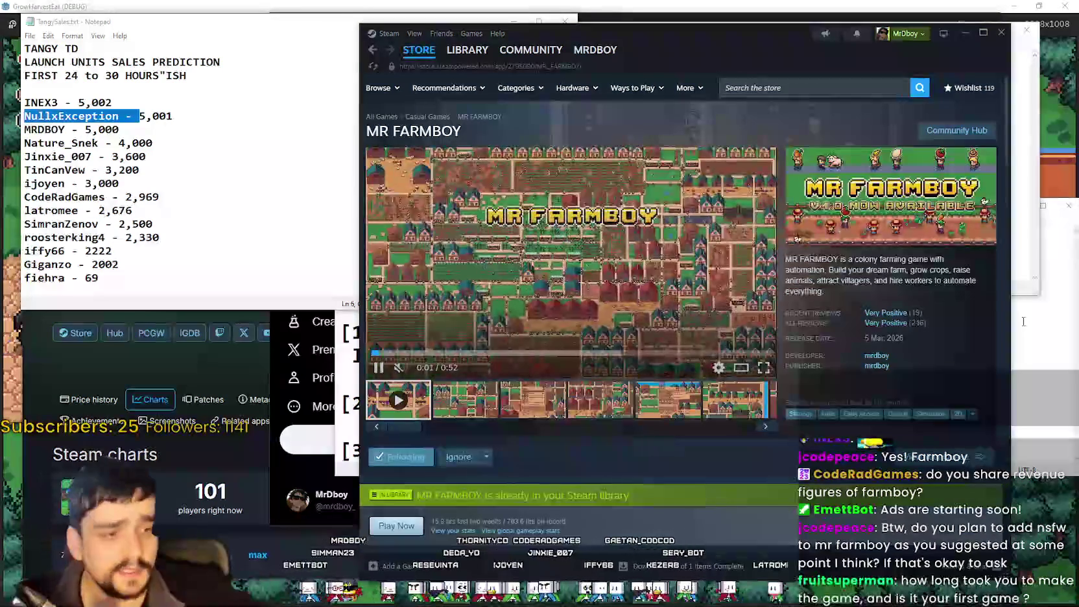
{"action": "key", "text": "alt+Tab"}
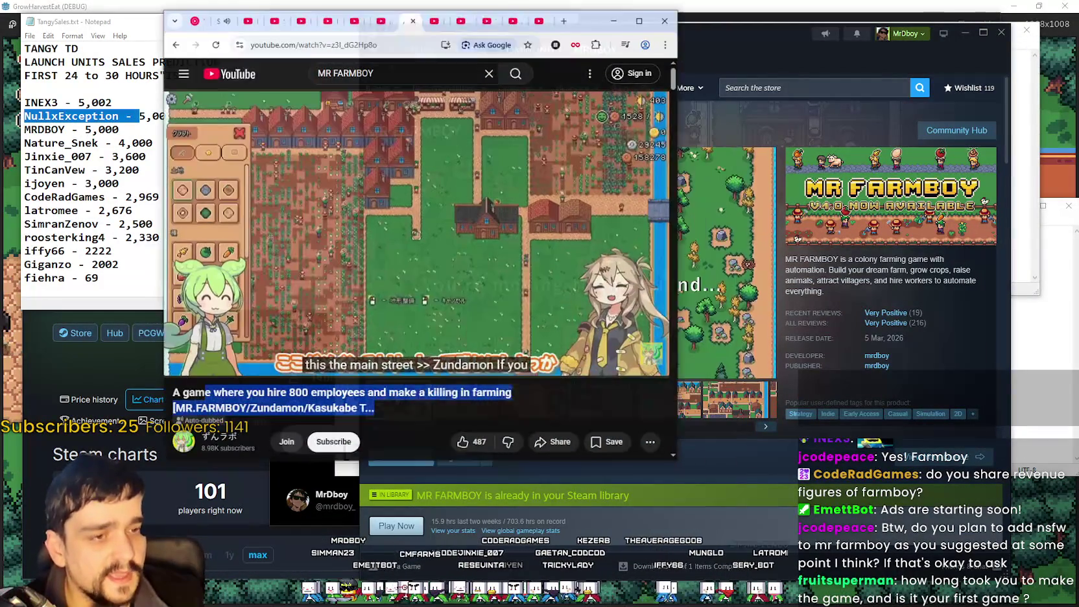
Play the MR FARMBOY gameplay video with English captions.
{"action": "left_click", "coordinate": [406, 282]}
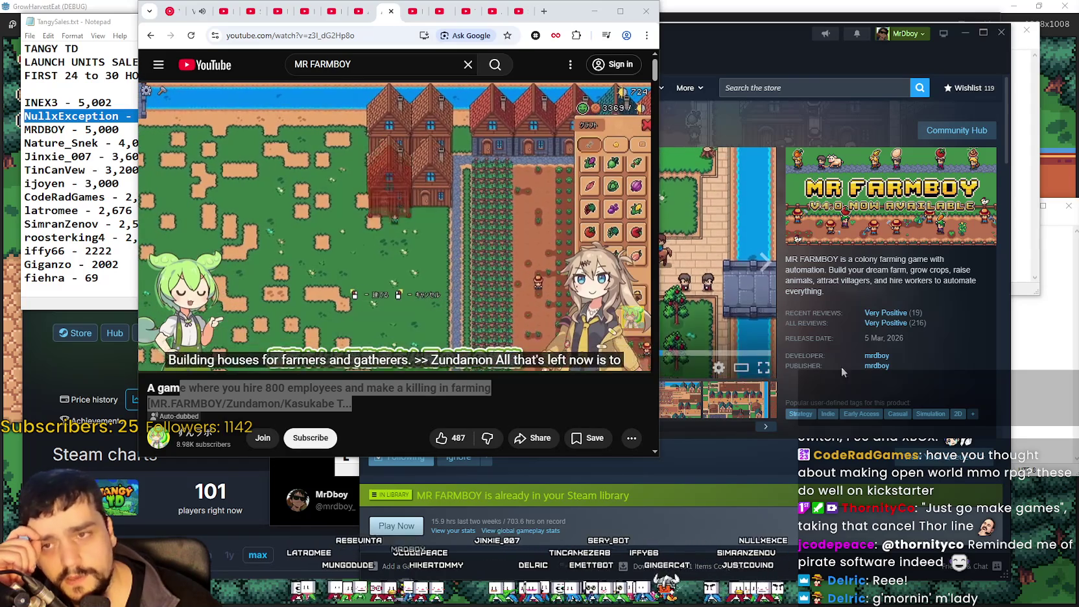
Bring the MR FARMBOY store page forward and look through its trailer, screenshots and info.
{"action": "left_click", "coordinate": [862, 273]}
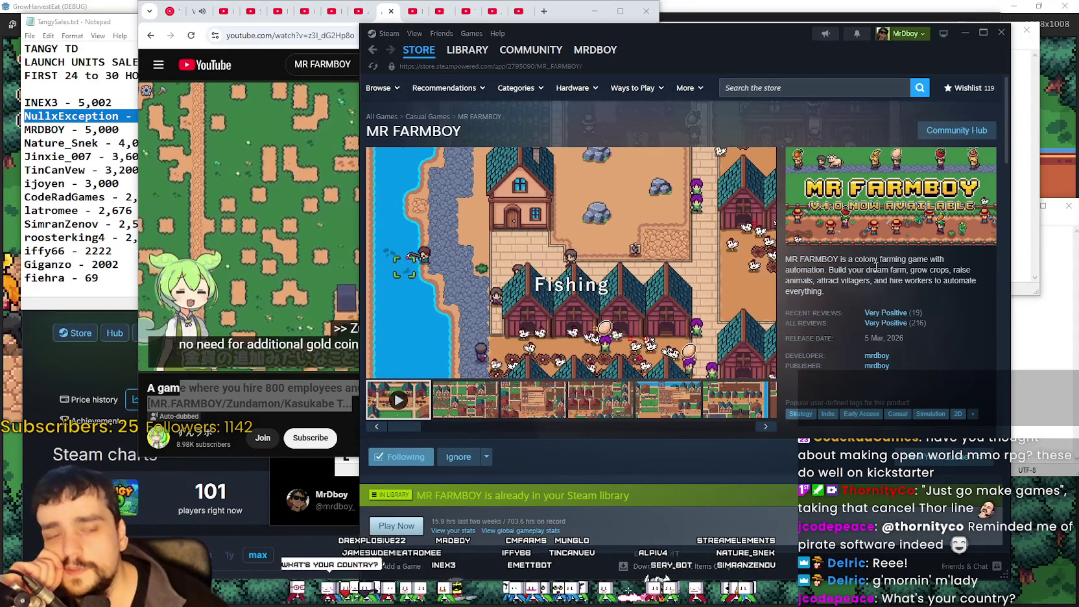
{"action": "scroll", "coordinate": [445, 369], "scroll_direction": "down", "scroll_amount": 3}
{"action": "scroll", "coordinate": [446, 368], "scroll_direction": "down", "scroll_amount": 8}
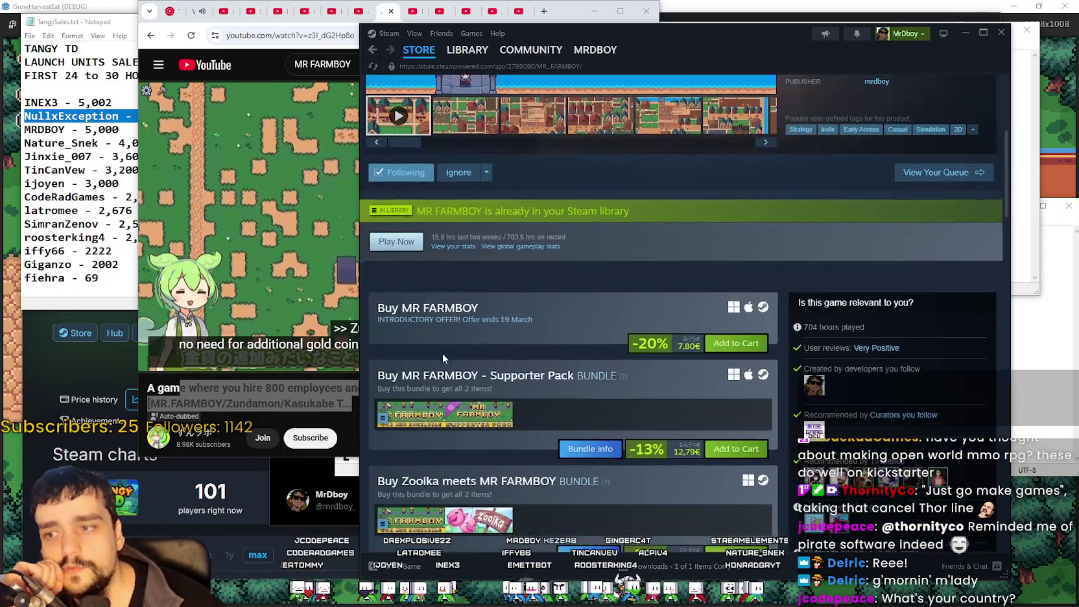
{"action": "scroll", "coordinate": [508, 419], "scroll_direction": "down", "scroll_amount": 1}
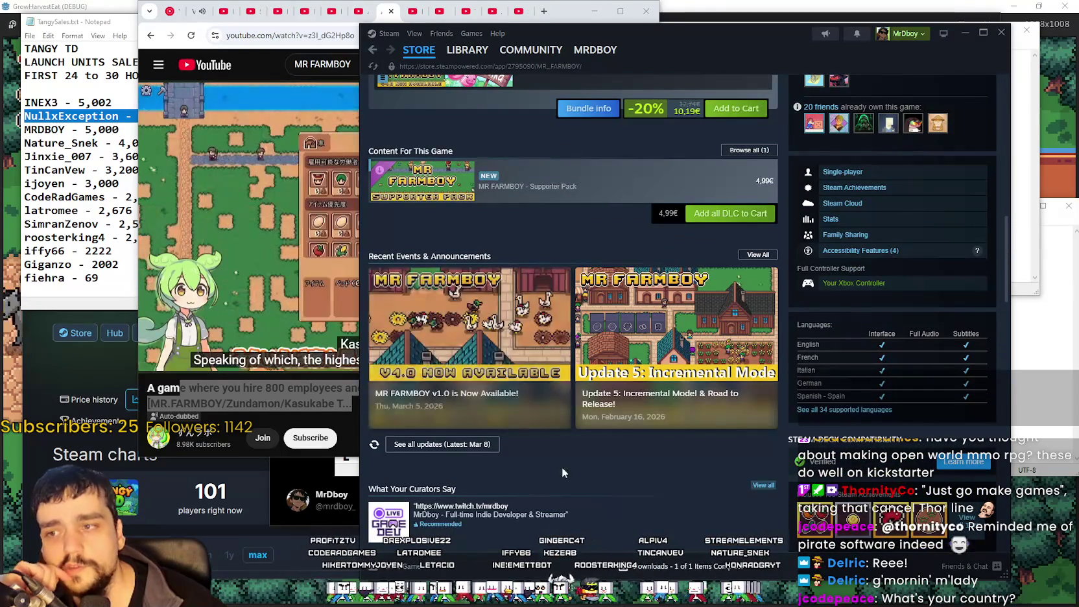
{"action": "scroll", "coordinate": [674, 434], "scroll_direction": "up", "scroll_amount": 1}
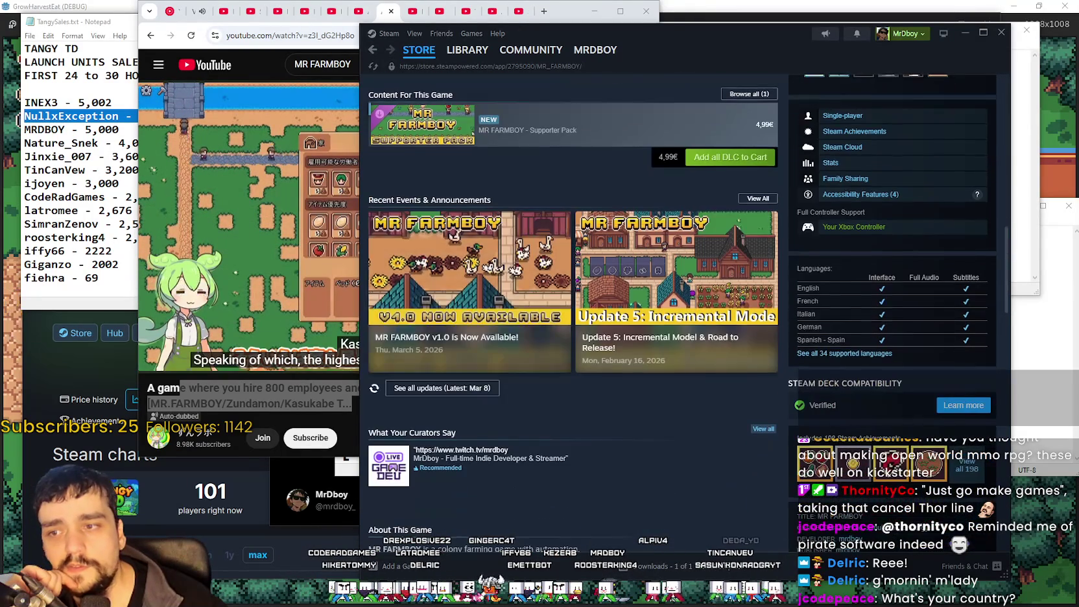
{"action": "scroll", "coordinate": [668, 438], "scroll_direction": "up", "scroll_amount": 11}
{"action": "scroll", "coordinate": [514, 465], "scroll_direction": "up", "scroll_amount": 1}
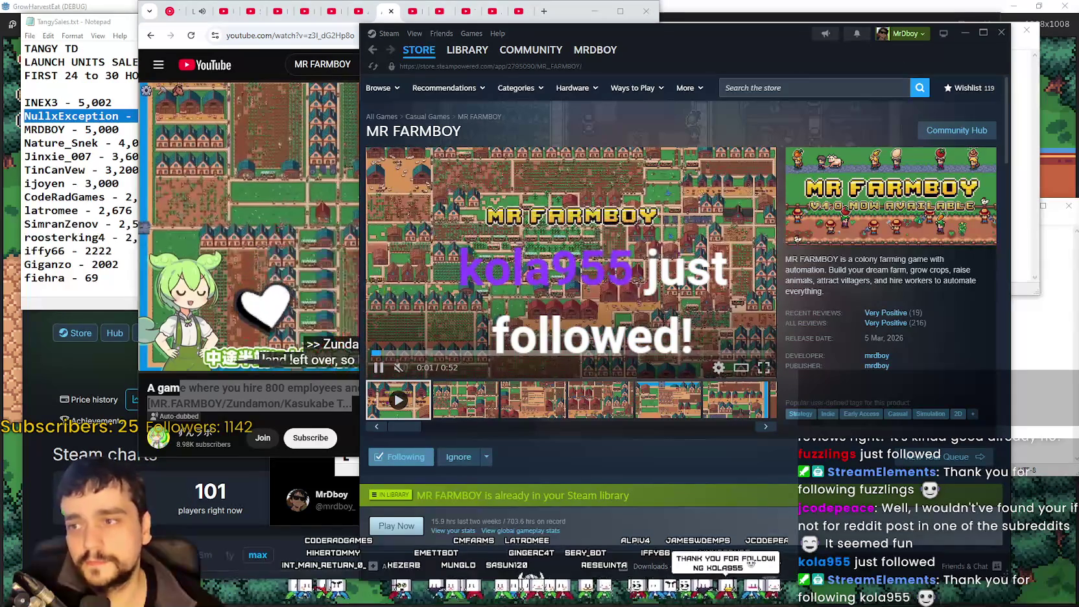
Move from the YouTube video and Steam page to the SteamDB Tangy TD charts.
{"action": "left_click", "coordinate": [590, 13]}
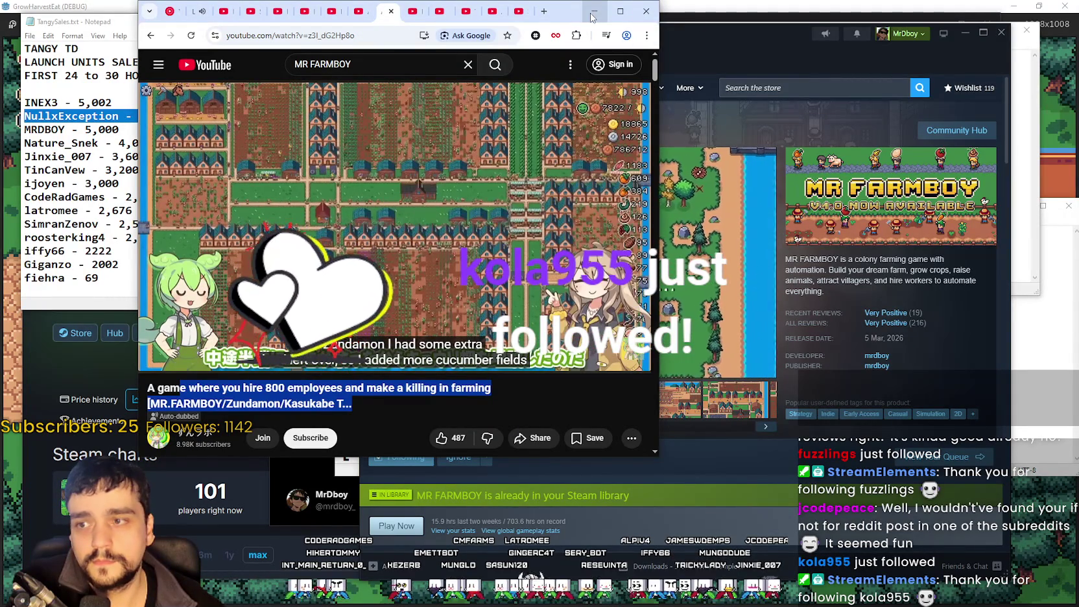
{"action": "left_click", "coordinate": [757, 41]}
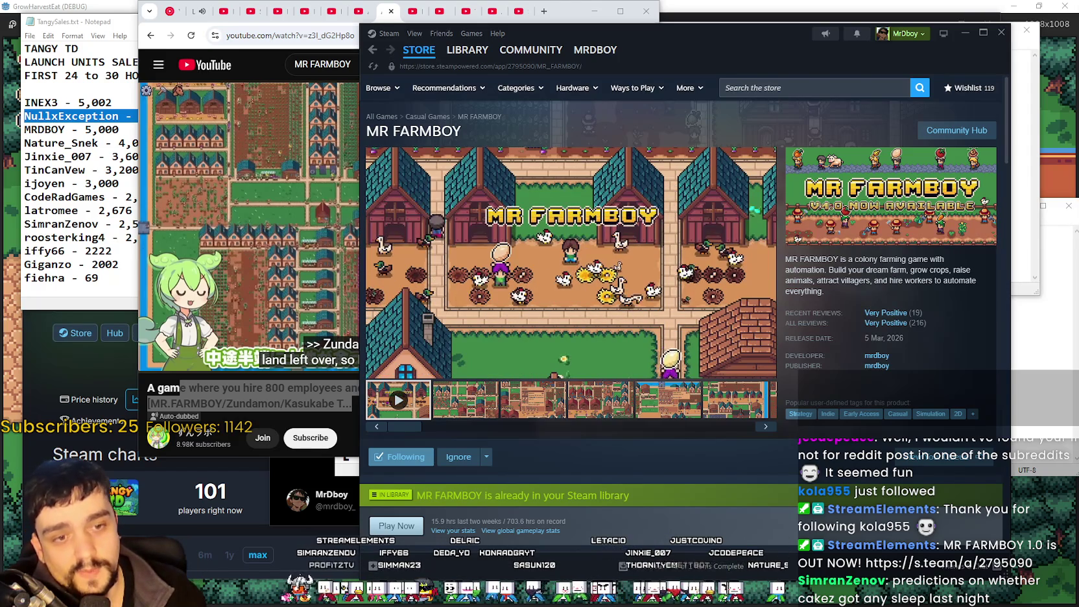
{"action": "key", "text": "alt+Tab"}
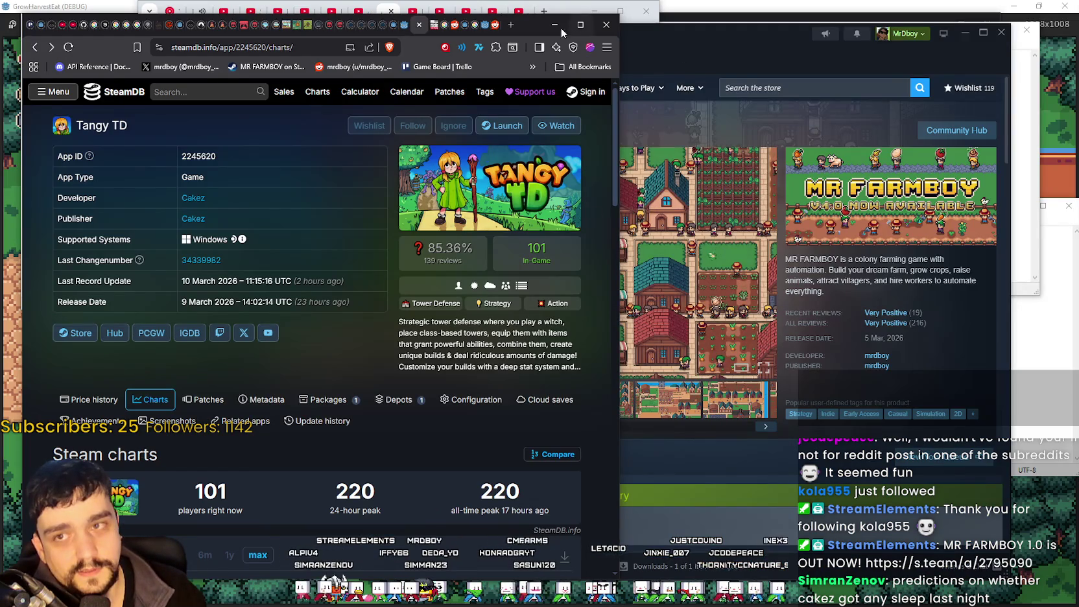
Maximize the SteamDB Tangy TD charts page showing 101 current players and a 220 peak.
{"action": "left_click", "coordinate": [576, 27]}
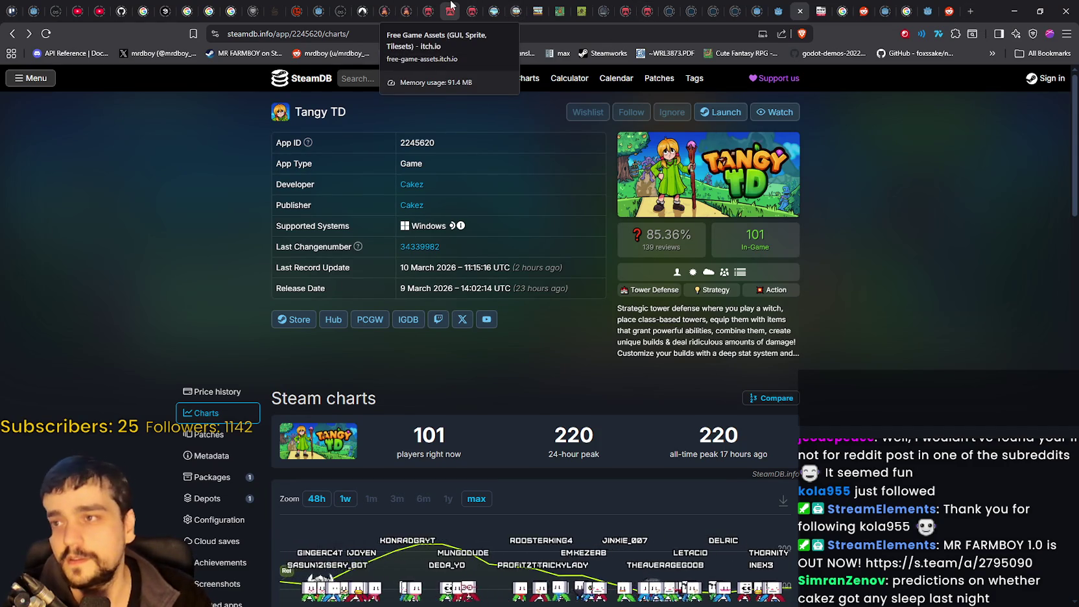
{"action": "left_click", "coordinate": [451, 7]}
Scroll to the top of the page and open itch.io's browse listing.
{"action": "scroll", "coordinate": [349, 279], "scroll_direction": "up", "scroll_amount": 15}
{"action": "scroll", "coordinate": [346, 286], "scroll_direction": "up", "scroll_amount": 10}
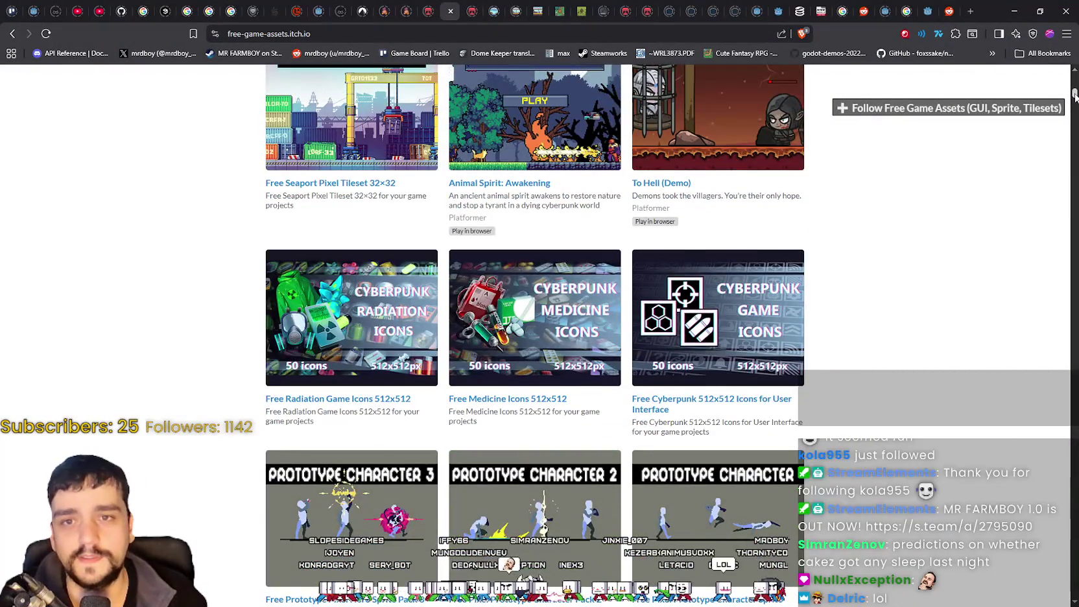
{"action": "left_click_drag", "start_coordinate": [1074, 95], "coordinate": [1074, 77]}
{"action": "mouse_move", "coordinate": [57, 78]}
{"action": "left_click", "coordinate": [284, 105]}
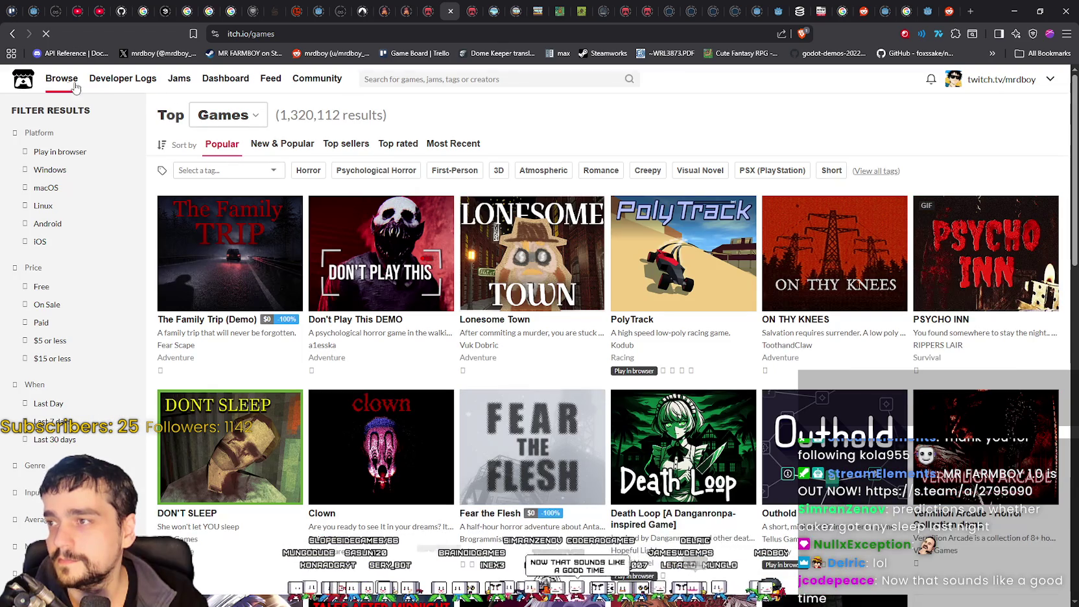
Browse back and forth through the Top Game assets listing of 91,785 results.
{"action": "mouse_move", "coordinate": [70, 85]}
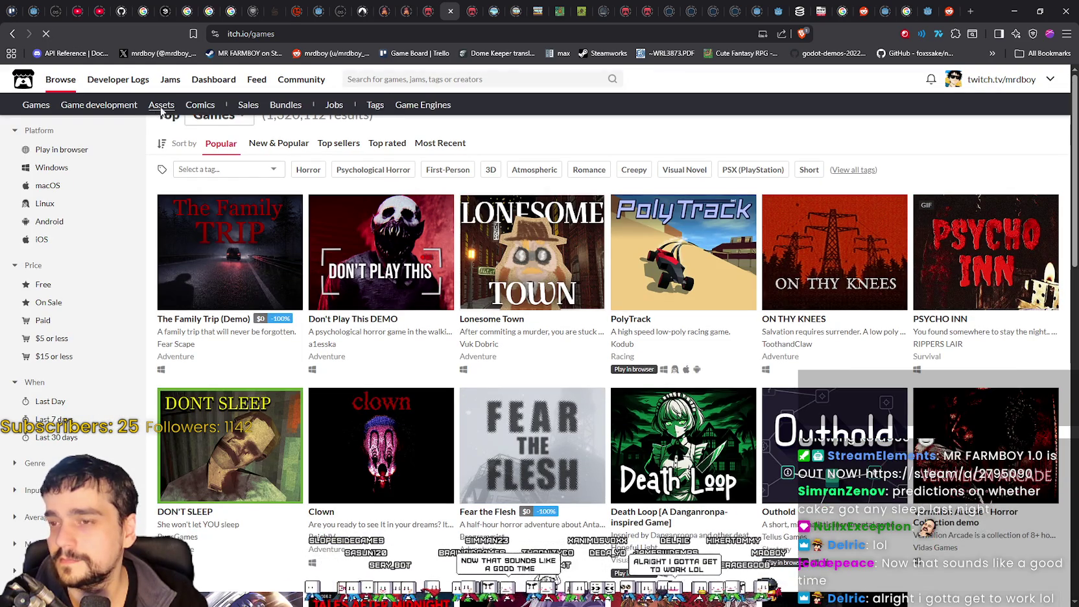
{"action": "scroll", "coordinate": [683, 388], "scroll_direction": "down", "scroll_amount": 5}
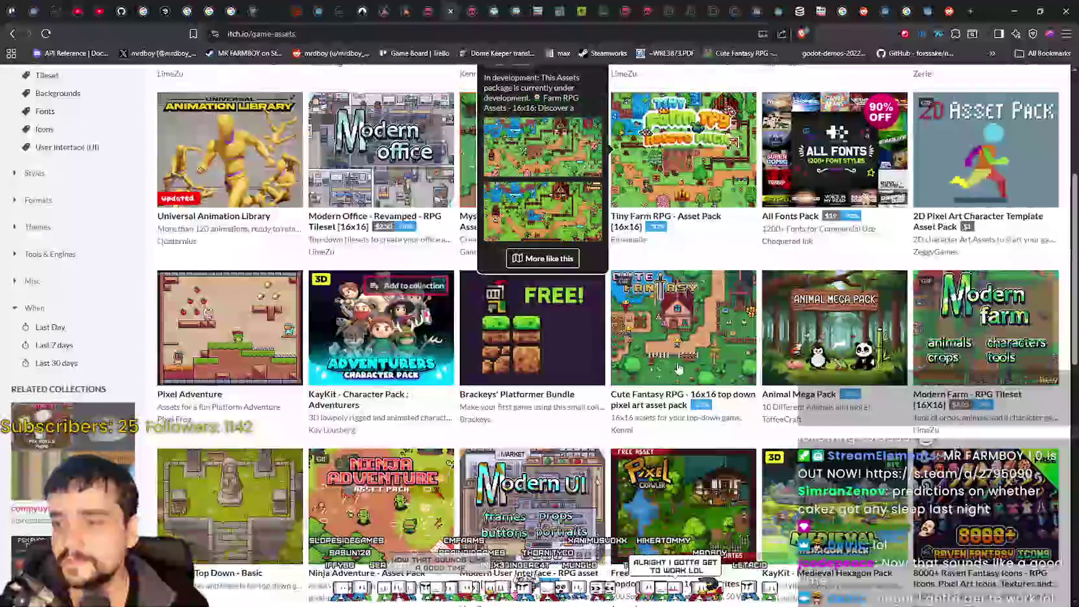
{"action": "scroll", "coordinate": [683, 388], "scroll_direction": "up", "scroll_amount": 2}
{"action": "scroll", "coordinate": [382, 253], "scroll_direction": "up", "scroll_amount": 3}
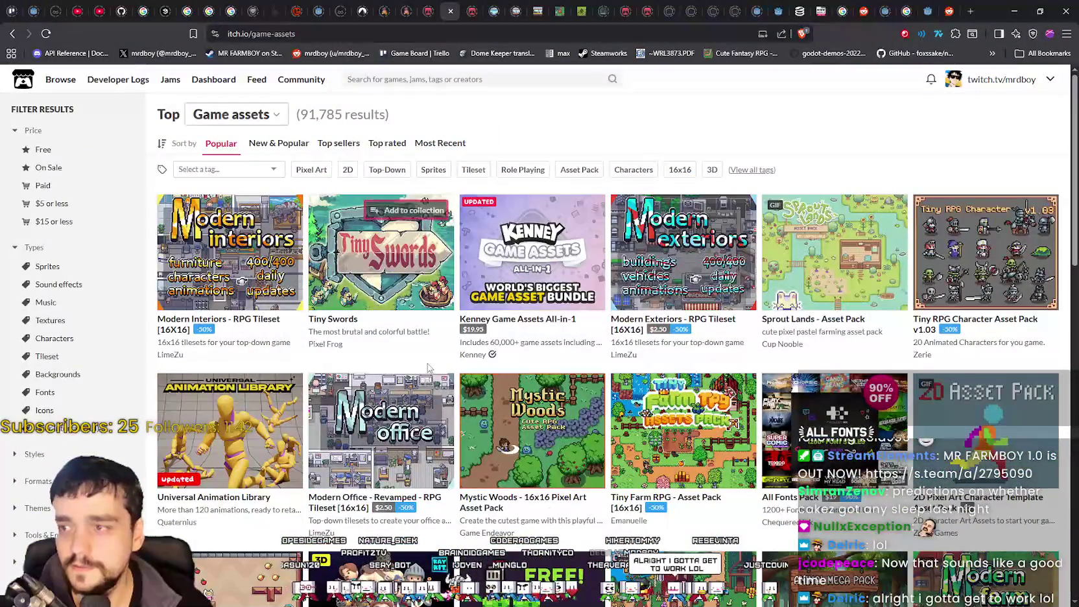
{"action": "scroll", "coordinate": [382, 253], "scroll_direction": "down", "scroll_amount": 4}
{"action": "scroll", "coordinate": [383, 253], "scroll_direction": "up", "scroll_amount": 4}
{"action": "scroll", "coordinate": [538, 304], "scroll_direction": "down", "scroll_amount": 10}
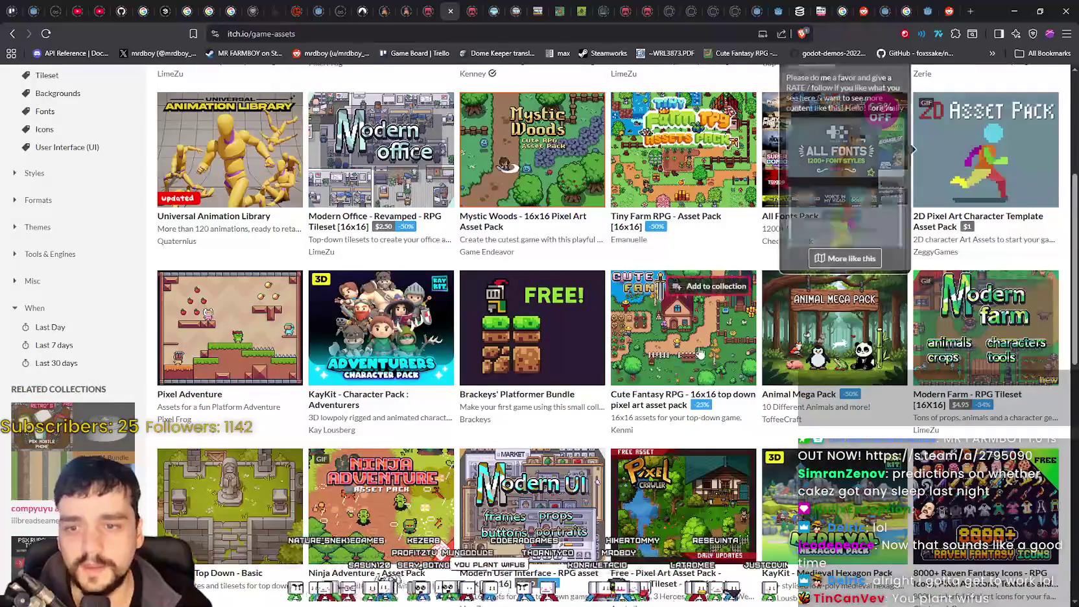
{"action": "scroll", "coordinate": [577, 401], "scroll_direction": "down", "scroll_amount": 6}
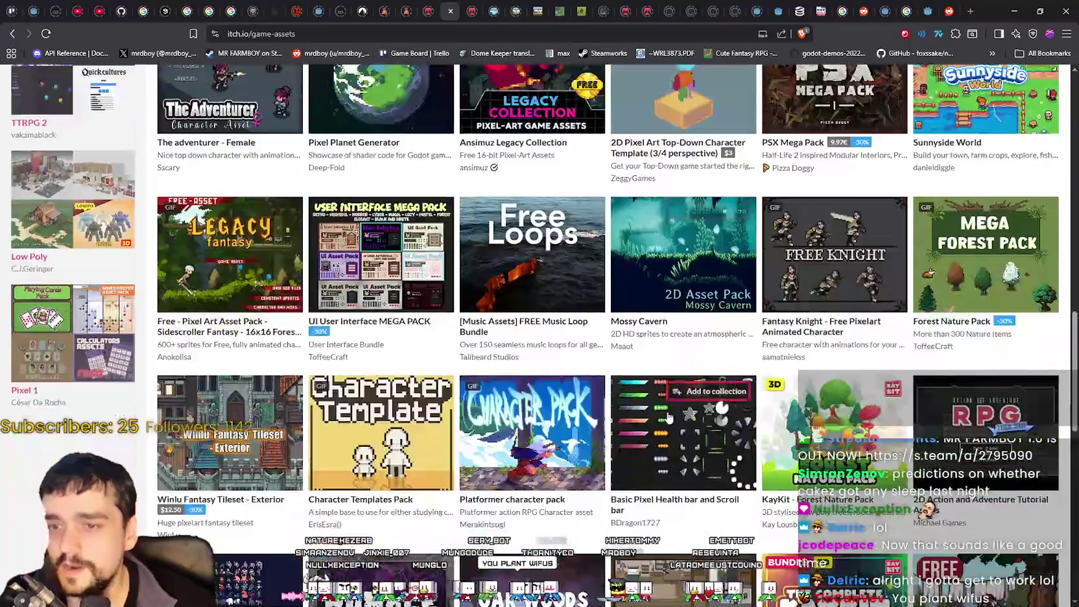
{"action": "scroll", "coordinate": [549, 492], "scroll_direction": "up", "scroll_amount": 10}
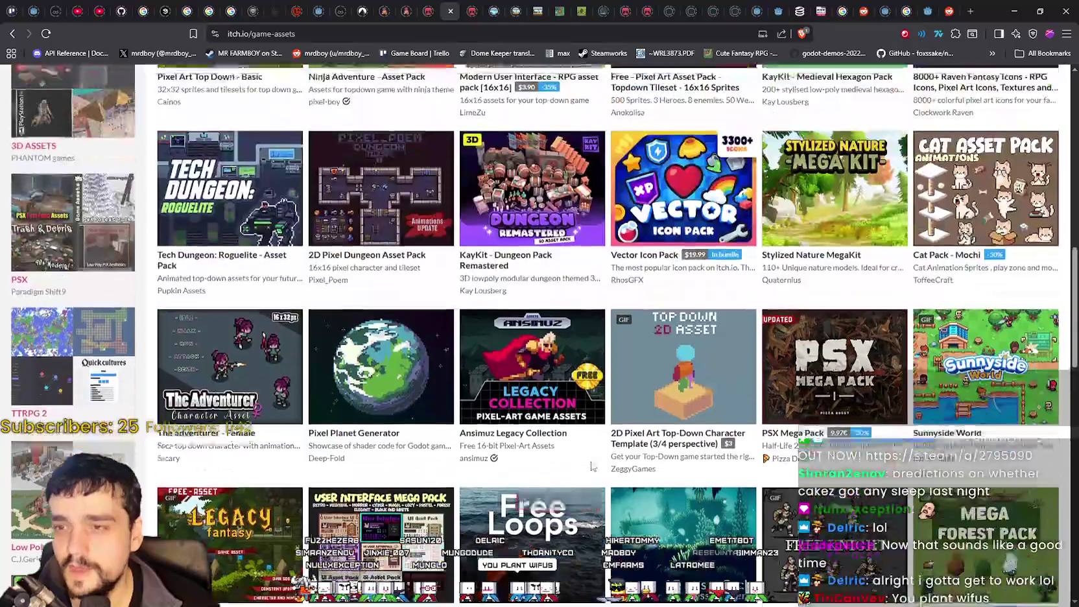
{"action": "scroll", "coordinate": [678, 498], "scroll_direction": "up", "scroll_amount": 8}
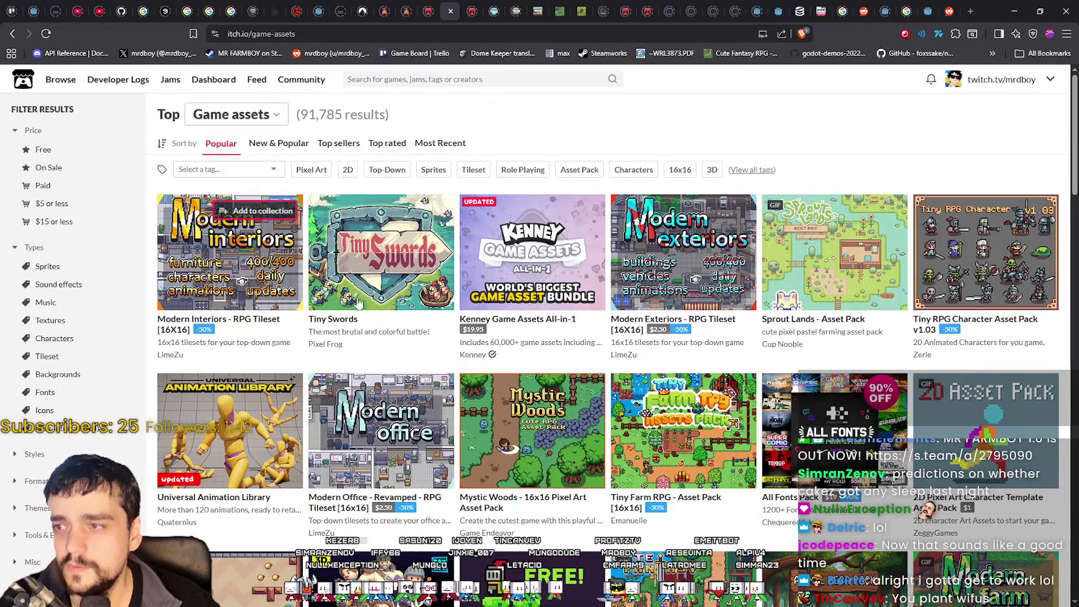
{"action": "scroll", "coordinate": [945, 261], "scroll_direction": "down", "scroll_amount": 8}
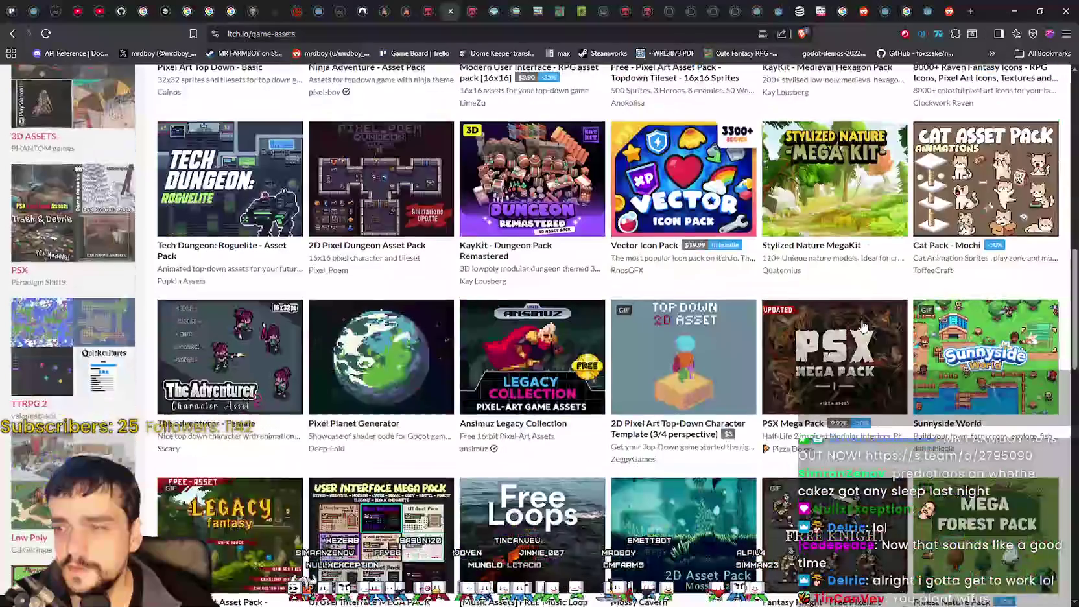
{"action": "scroll", "coordinate": [350, 310], "scroll_direction": "down", "scroll_amount": 4}
{"action": "scroll", "coordinate": [367, 367], "scroll_direction": "down", "scroll_amount": 10}
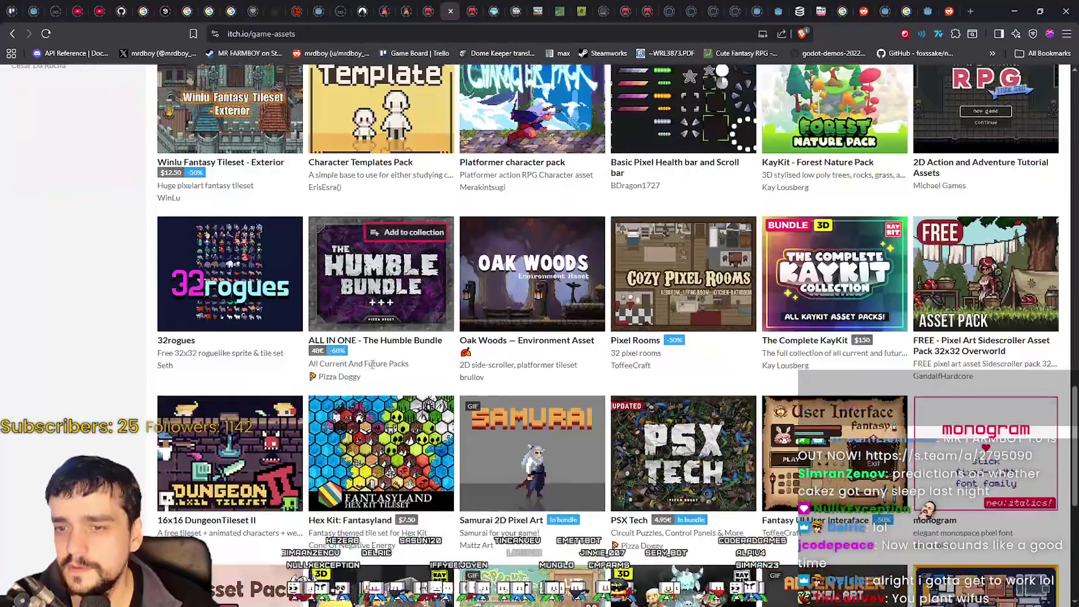
{"action": "scroll", "coordinate": [372, 368], "scroll_direction": "down", "scroll_amount": 7}
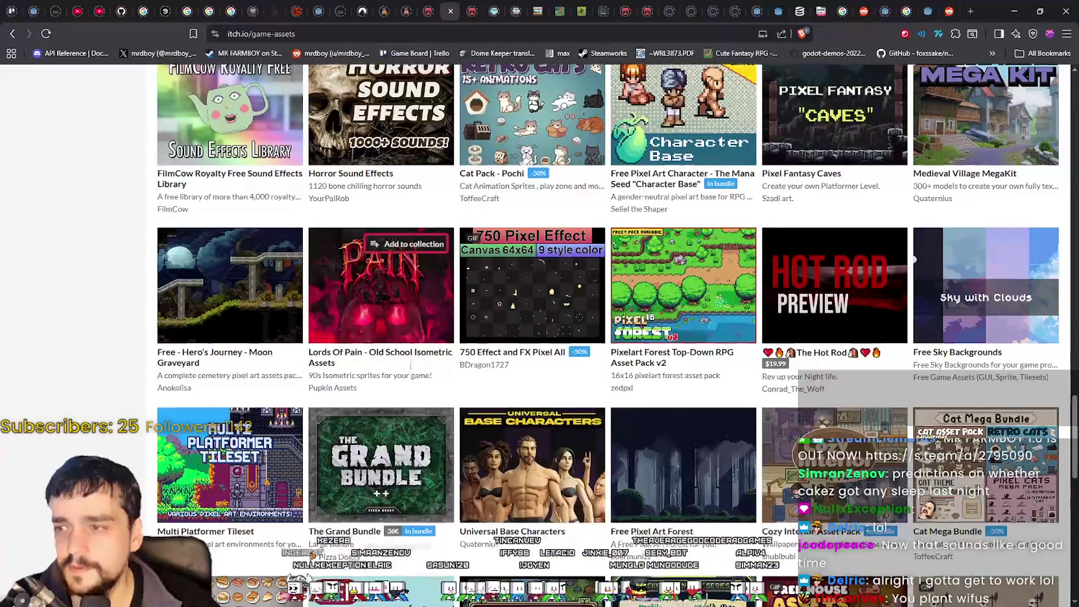
{"action": "scroll", "coordinate": [1073, 449], "scroll_direction": "down", "scroll_amount": 15}
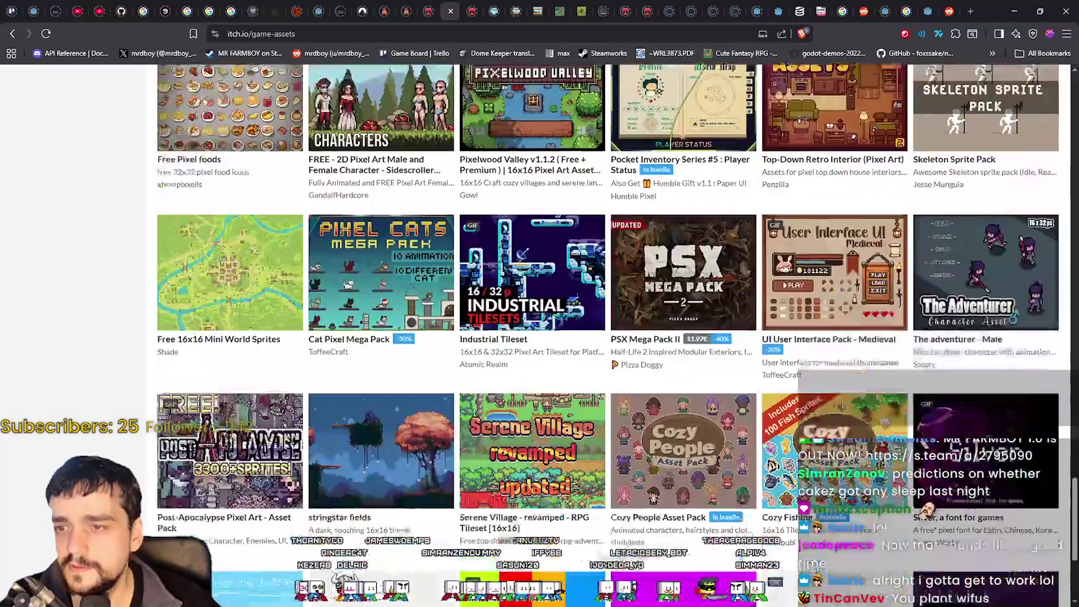
{"action": "scroll", "coordinate": [1070, 338], "scroll_direction": "up", "scroll_amount": 20}
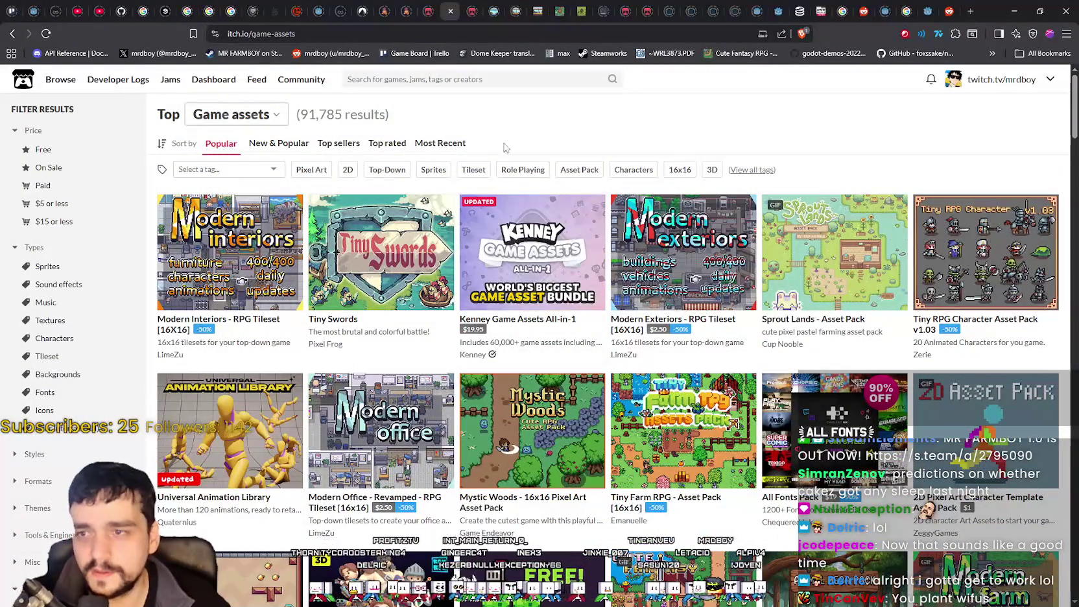
{"action": "right_click", "coordinate": [502, 115]}
{"action": "key", "text": "Escape"}
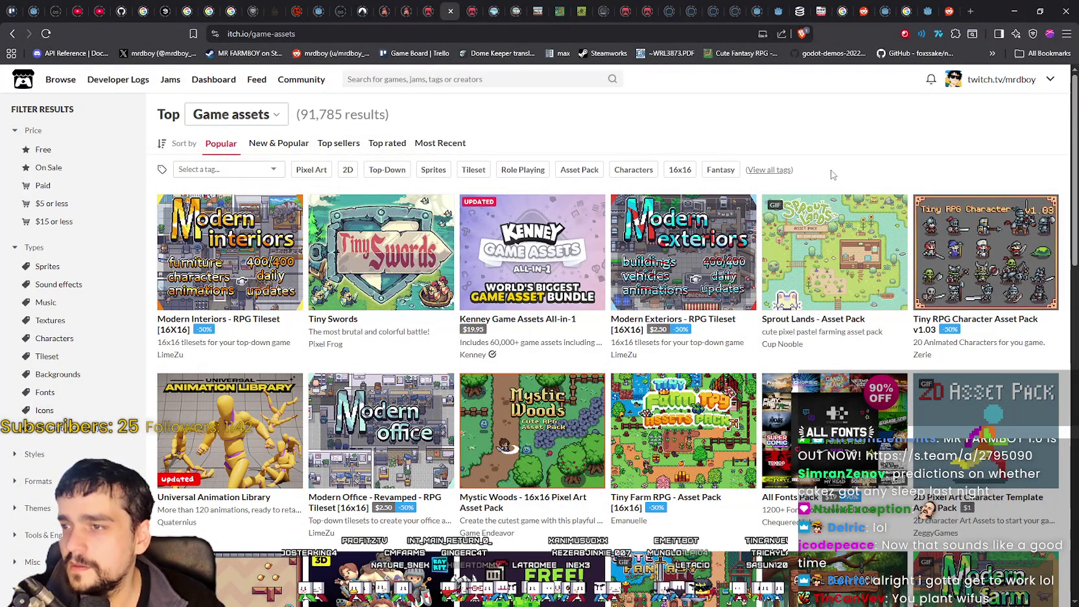
Scroll far down the game assets listing, open the tag filter, then close the tab.
{"action": "scroll", "coordinate": [747, 444], "scroll_direction": "down", "scroll_amount": 5}
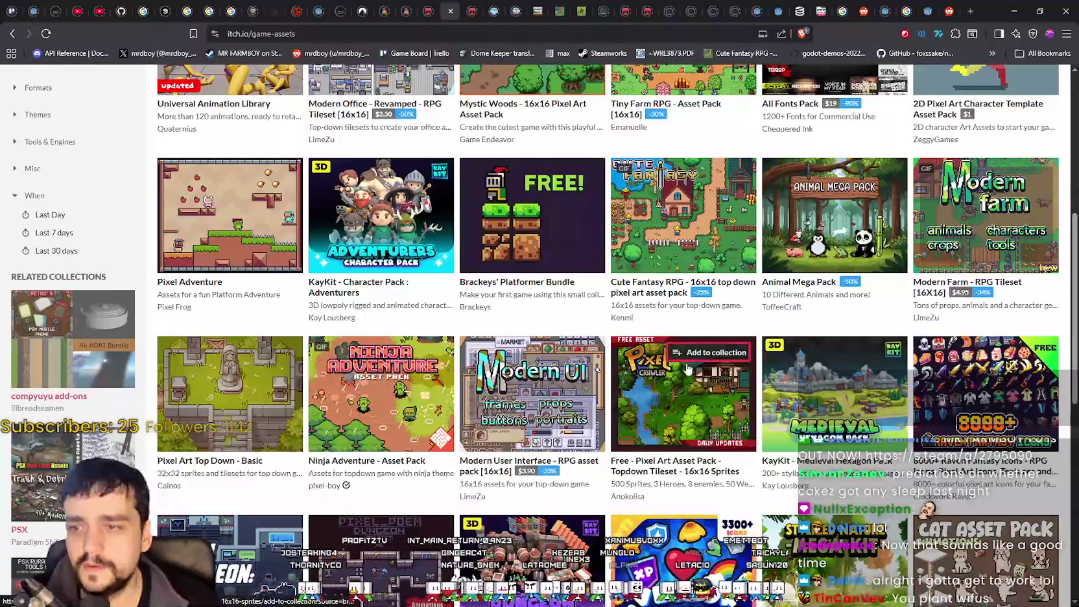
{"action": "scroll", "coordinate": [685, 367], "scroll_direction": "down", "scroll_amount": 3}
{"action": "scroll", "coordinate": [903, 433], "scroll_direction": "down", "scroll_amount": 4}
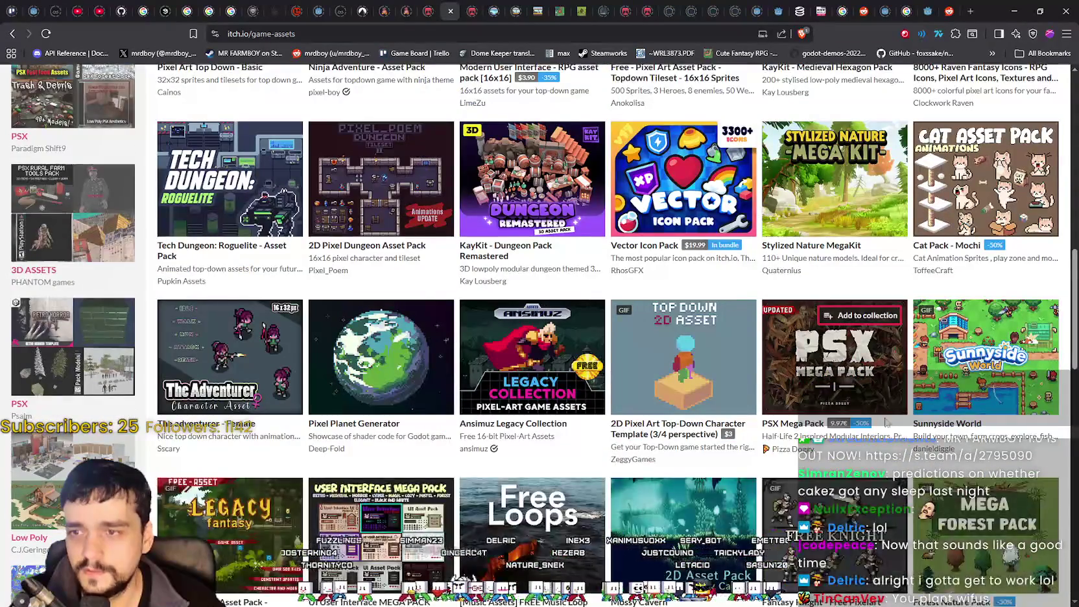
{"action": "scroll", "coordinate": [893, 426], "scroll_direction": "down", "scroll_amount": 10}
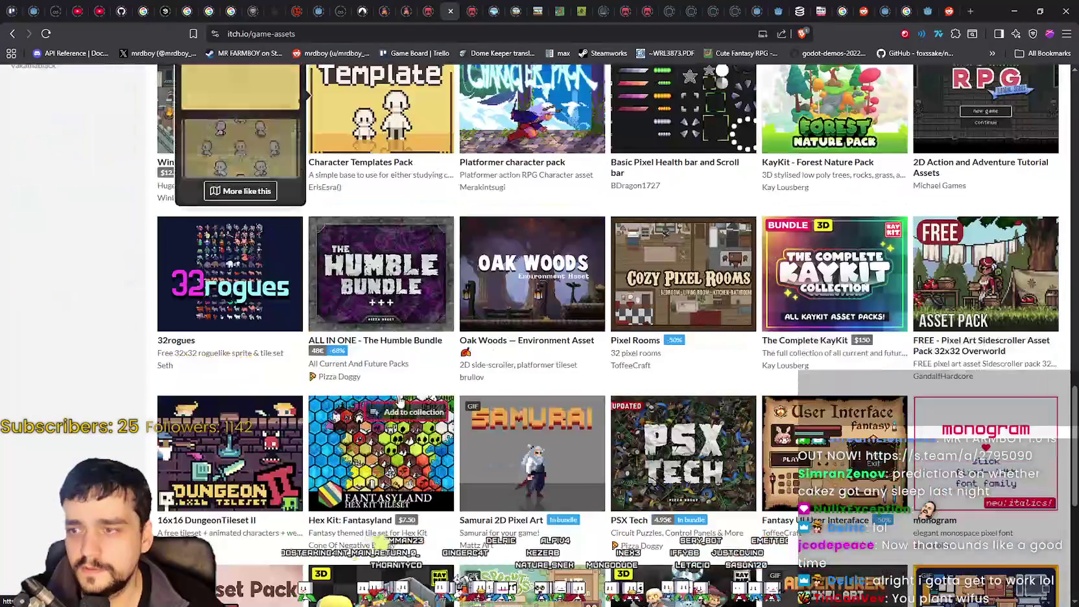
{"action": "scroll", "coordinate": [228, 361], "scroll_direction": "down", "scroll_amount": 4}
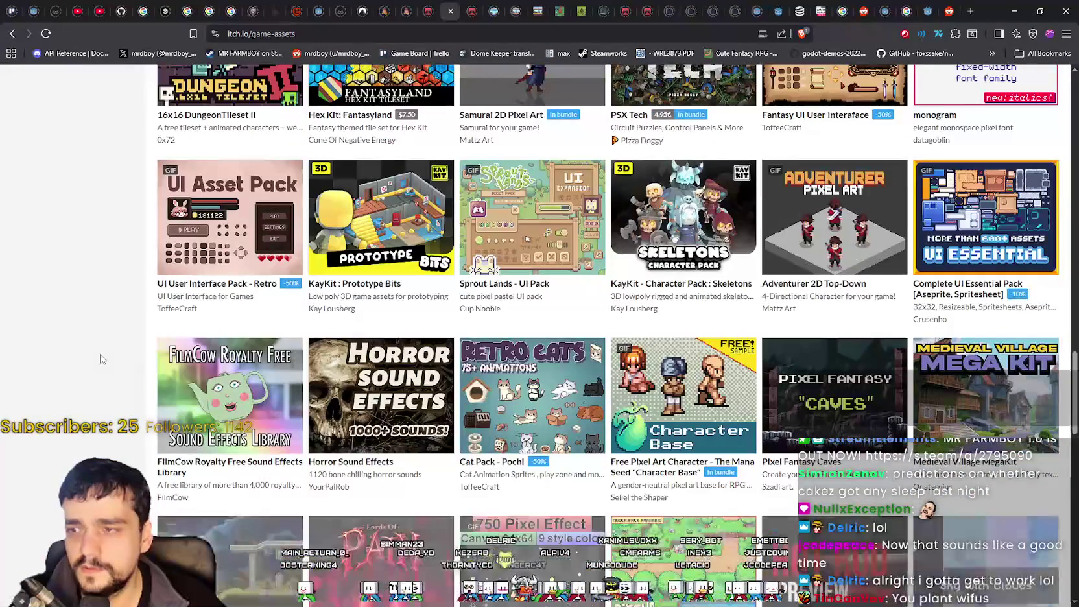
{"action": "scroll", "coordinate": [103, 354], "scroll_direction": "down", "scroll_amount": 3}
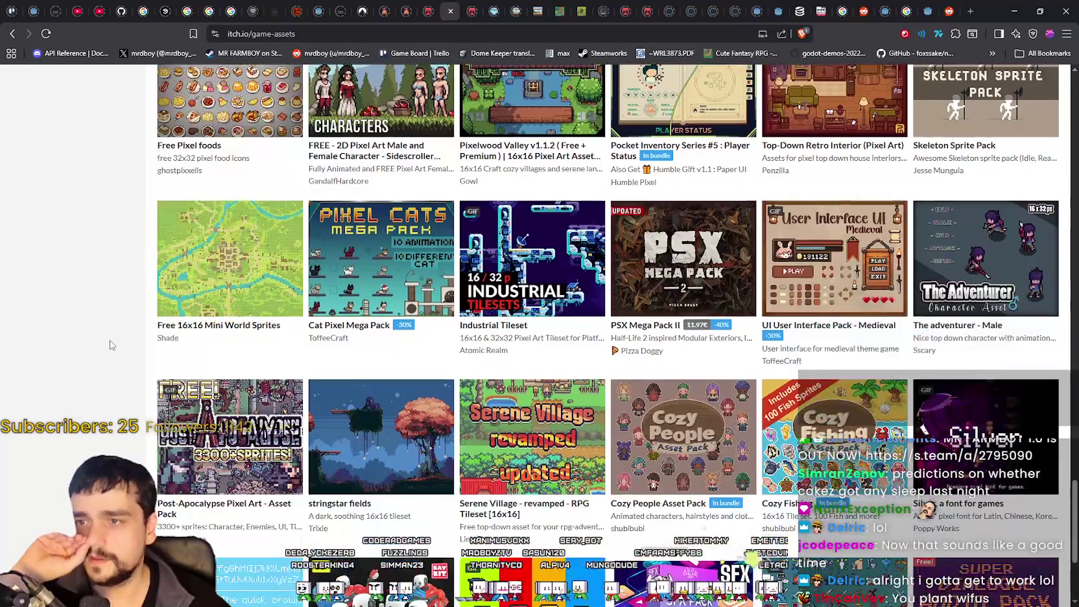
{"action": "scroll", "coordinate": [110, 345], "scroll_direction": "down", "scroll_amount": 4}
{"action": "scroll", "coordinate": [110, 345], "scroll_direction": "down", "scroll_amount": 6}
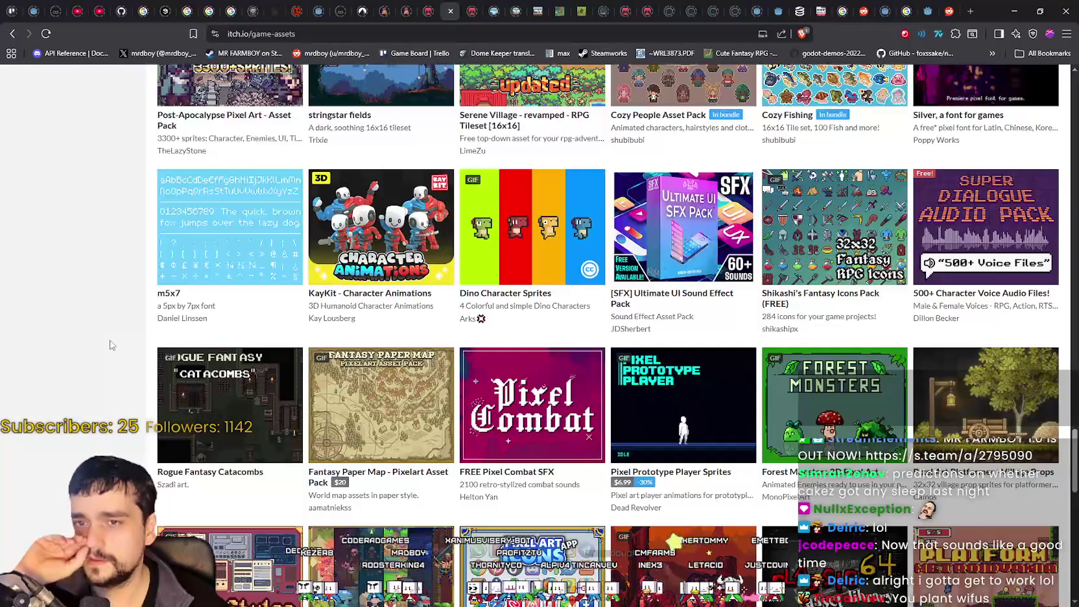
{"action": "scroll", "coordinate": [106, 327], "scroll_direction": "down", "scroll_amount": 10}
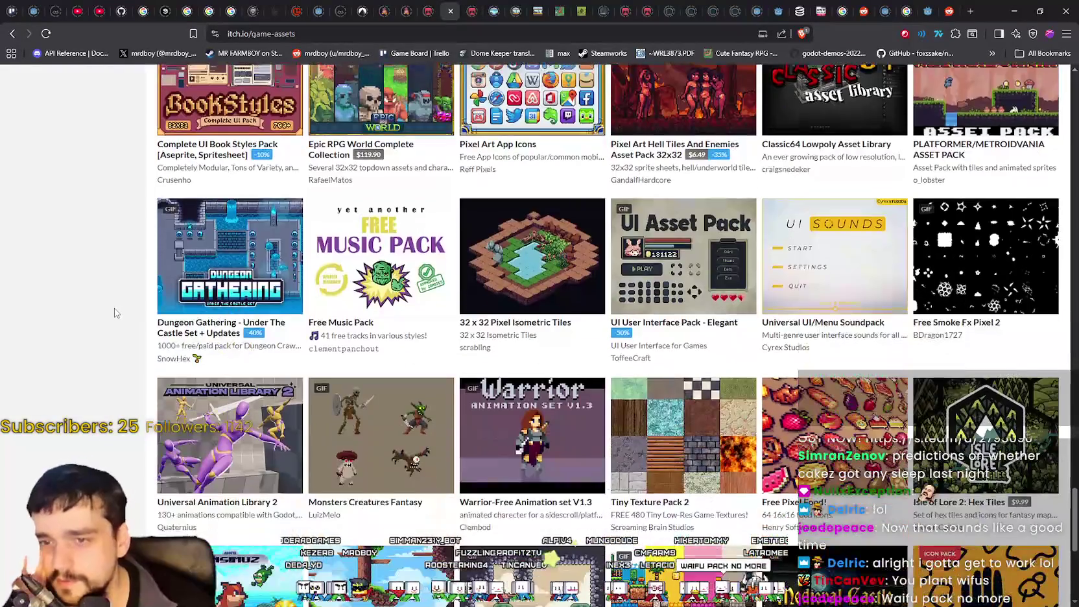
{"action": "scroll", "coordinate": [114, 319], "scroll_direction": "down", "scroll_amount": 7}
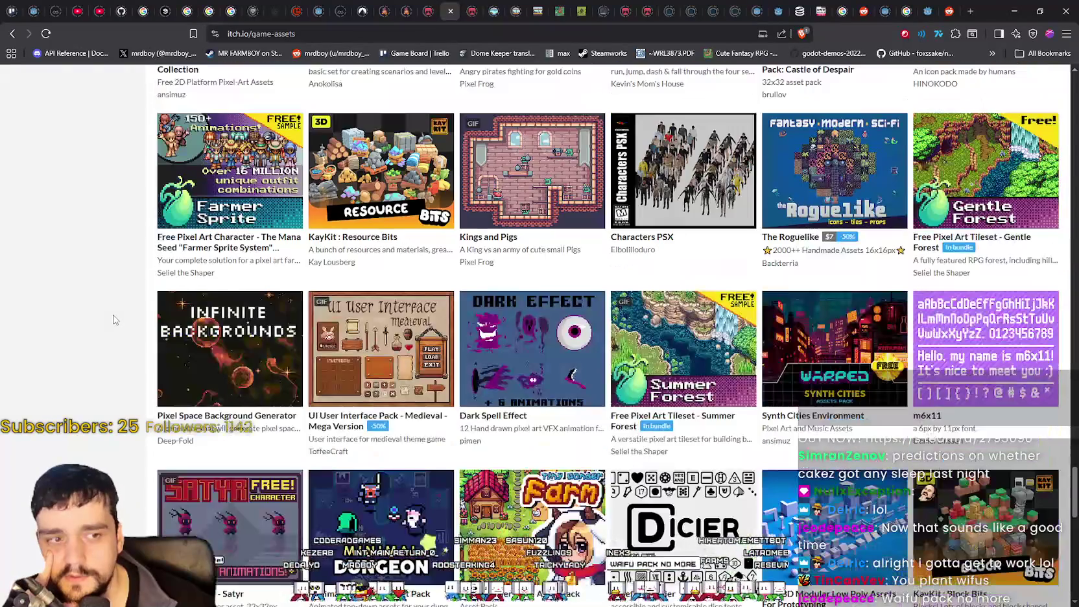
{"action": "scroll", "coordinate": [115, 319], "scroll_direction": "down", "scroll_amount": 5}
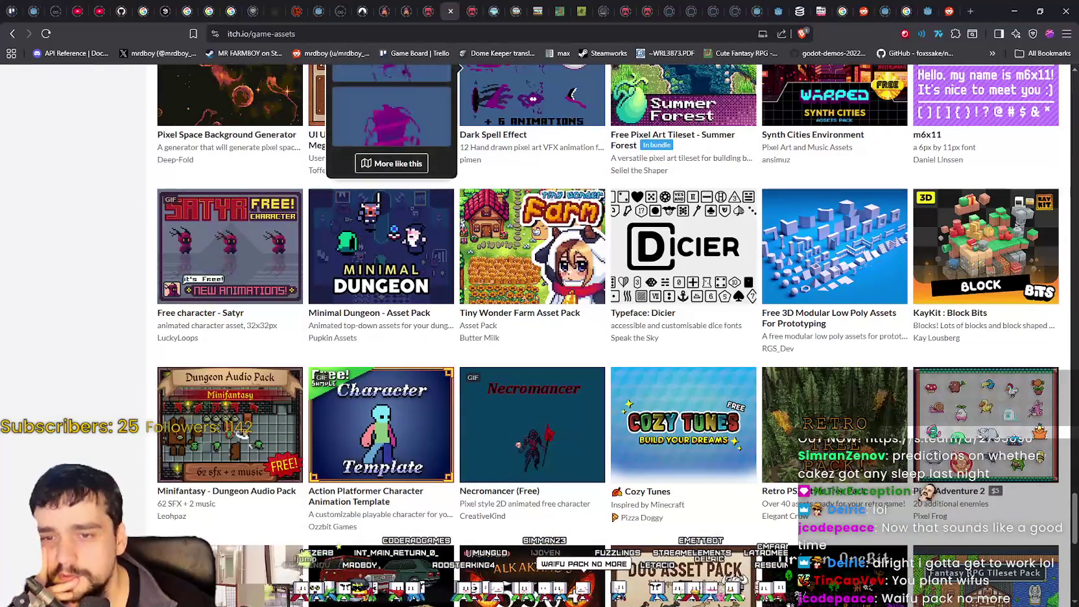
{"action": "scroll", "coordinate": [1075, 497], "scroll_direction": "down", "scroll_amount": 5}
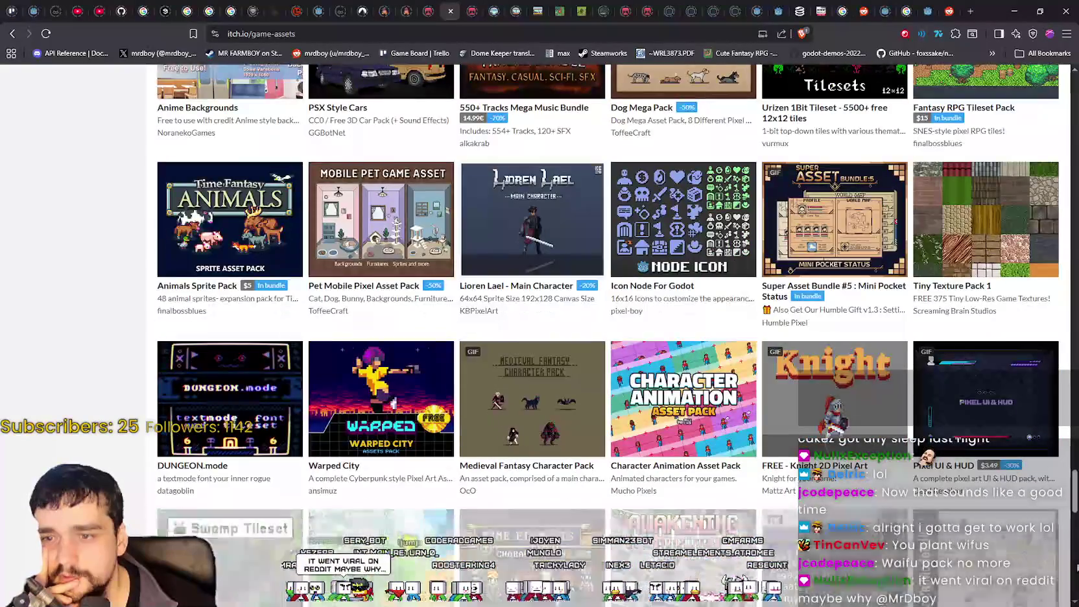
{"action": "left_click_drag", "start_coordinate": [1074, 496], "coordinate": [1075, 78]}
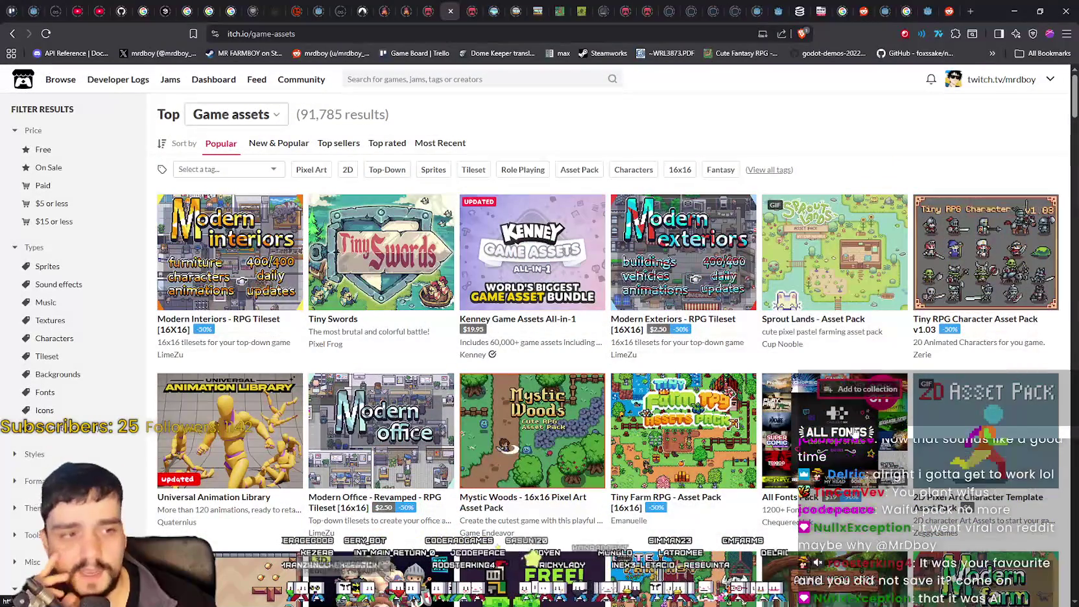
{"action": "mouse_move", "coordinate": [850, 421]}
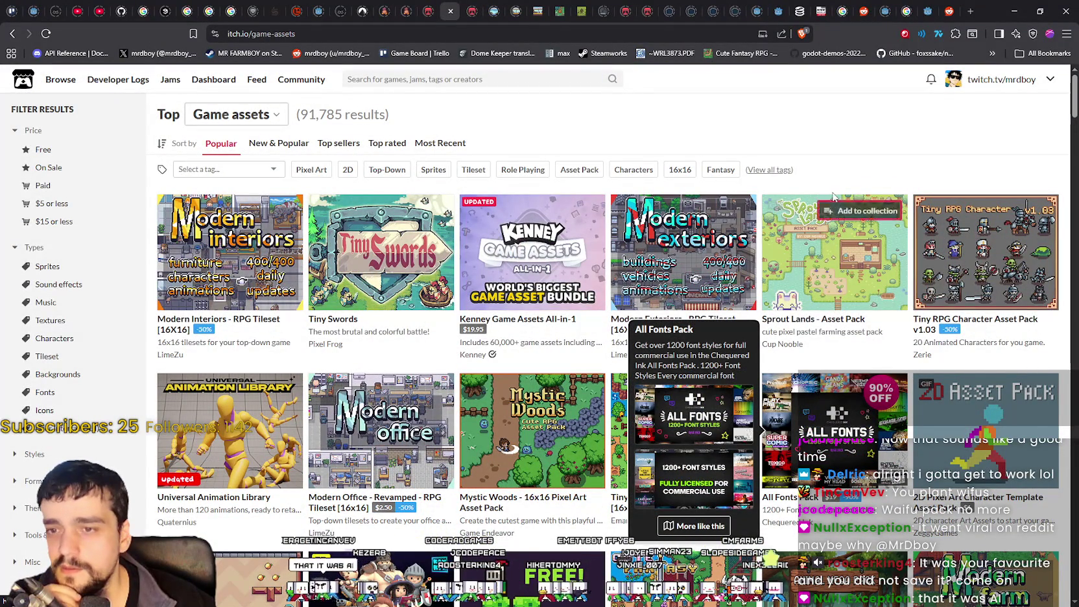
{"action": "scroll", "coordinate": [846, 162], "scroll_direction": "down", "scroll_amount": 3}
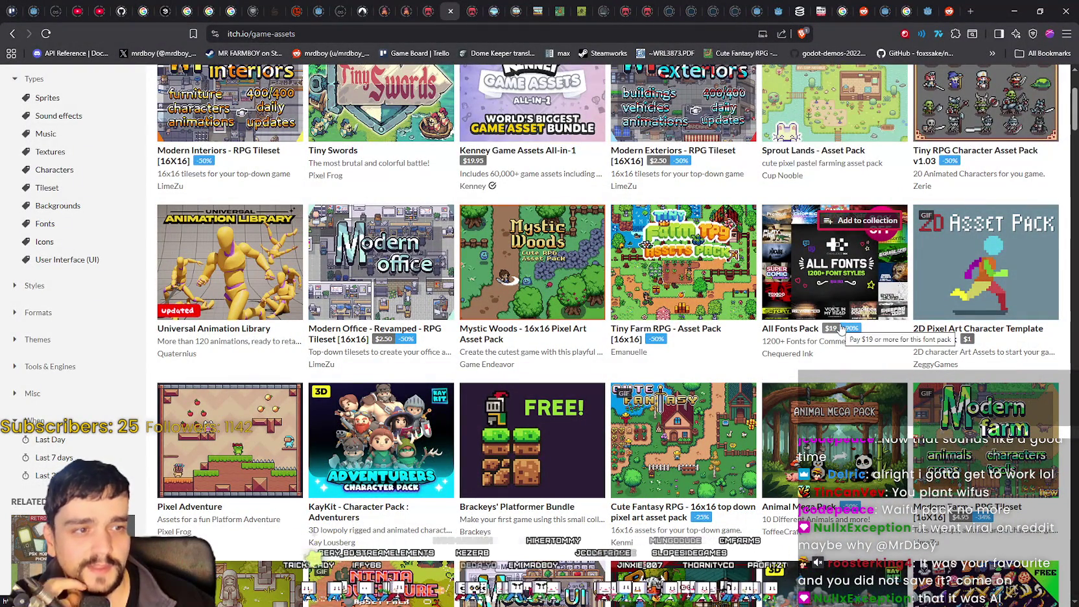
{"action": "scroll", "coordinate": [836, 318], "scroll_direction": "down", "scroll_amount": 2}
{"action": "scroll", "coordinate": [698, 149], "scroll_direction": "up", "scroll_amount": 4}
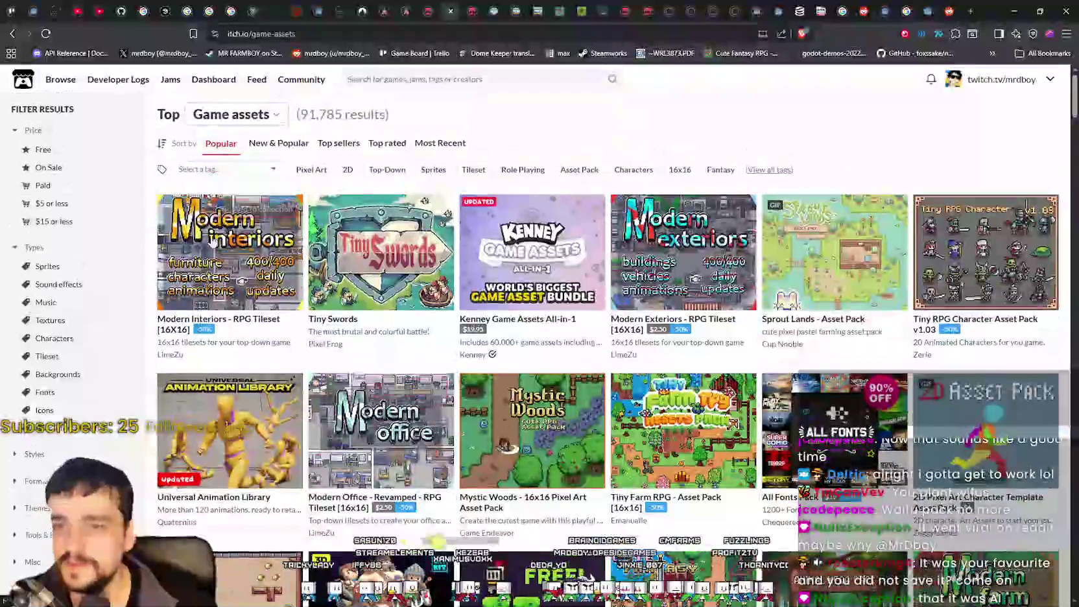
{"action": "left_click", "coordinate": [219, 170]}
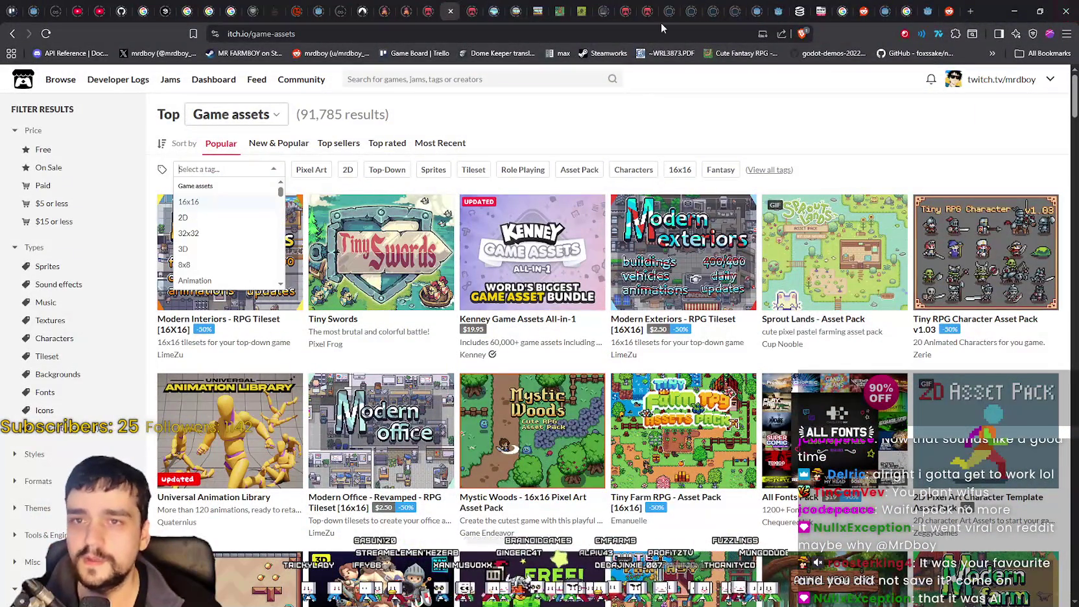
{"action": "left_click", "coordinate": [450, 11]}
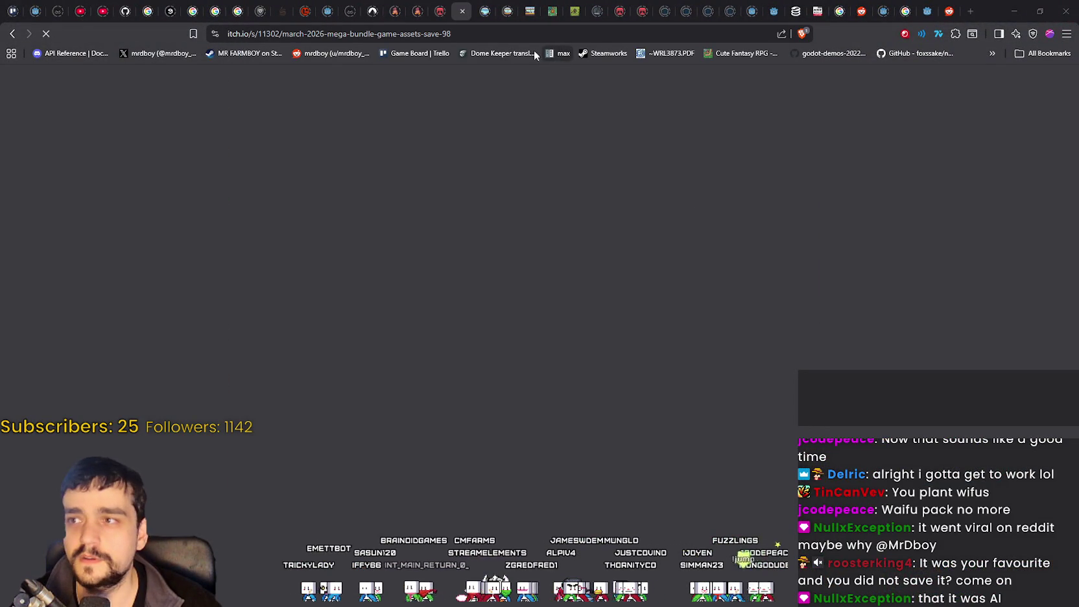
Scroll the mega-bundle assets and detach the Combat RPG – 4500K Characters tab into its own window.
{"action": "scroll", "coordinate": [715, 416], "scroll_direction": "down", "scroll_amount": 10}
{"action": "scroll", "coordinate": [715, 417], "scroll_direction": "down", "scroll_amount": 15}
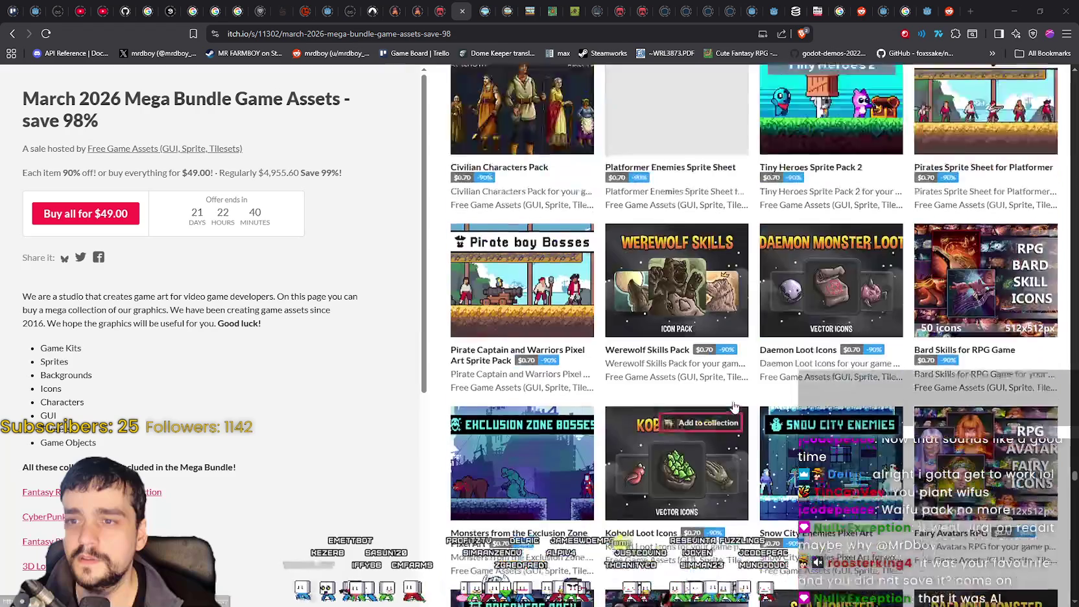
{"action": "scroll", "coordinate": [723, 392], "scroll_direction": "down", "scroll_amount": 15}
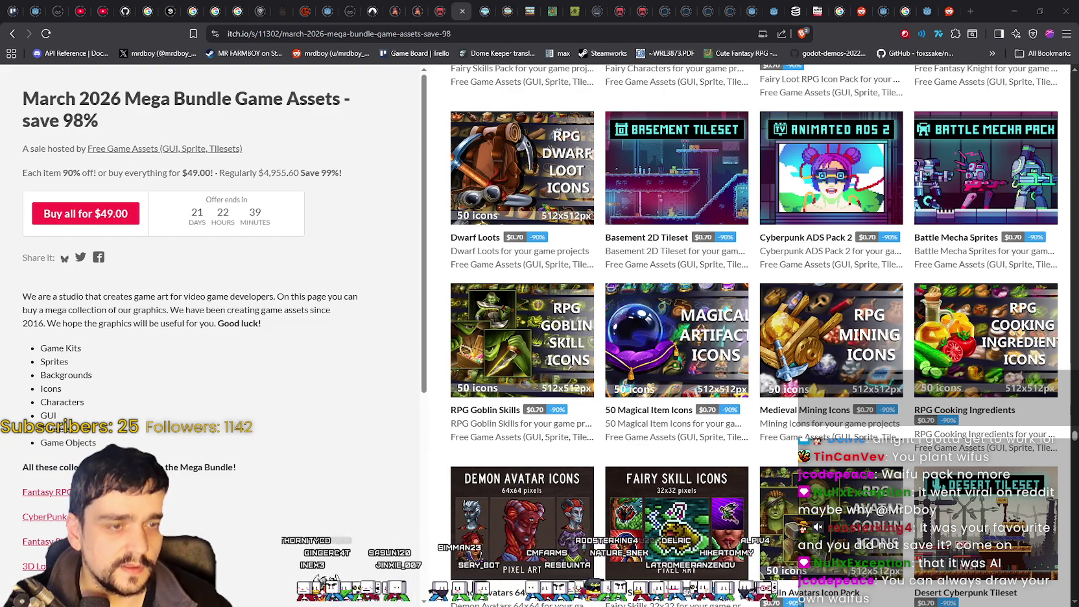
{"action": "mouse_move", "coordinate": [319, 0]}
{"action": "left_mouse_down"}
{"action": "mouse_move", "coordinate": [319, 313]}
{"action": "mouse_move", "coordinate": [364, 69]}
{"action": "left_mouse_up"}
Maximize the Combat RPG pack page and scroll through its preview images.
{"action": "scroll", "coordinate": [596, 292], "scroll_direction": "down", "scroll_amount": 5}
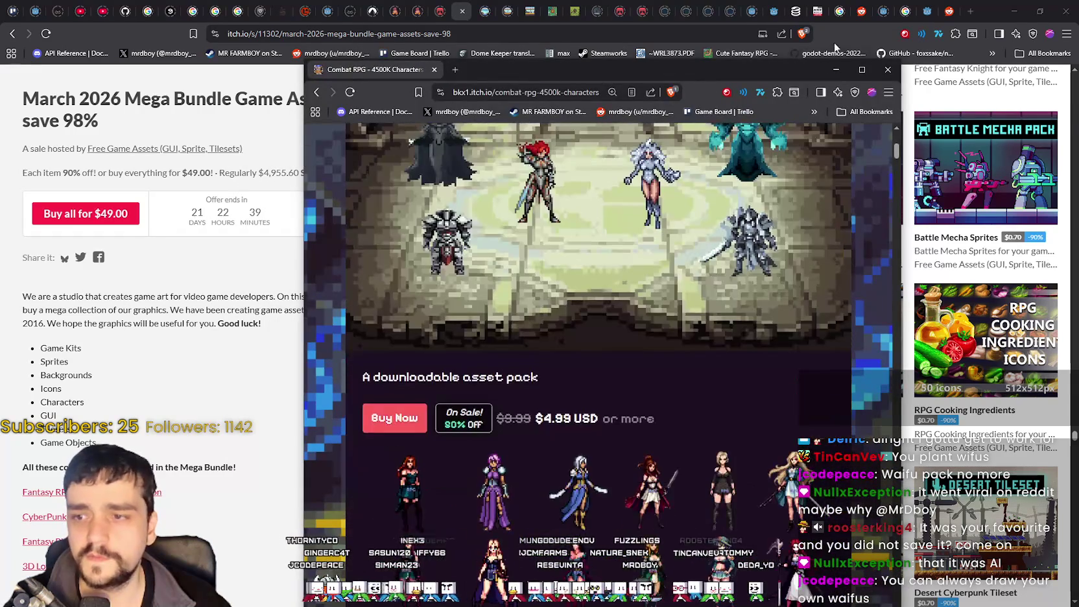
{"action": "left_click", "coordinate": [862, 69]}
{"action": "scroll", "coordinate": [741, 368], "scroll_direction": "down", "scroll_amount": 4}
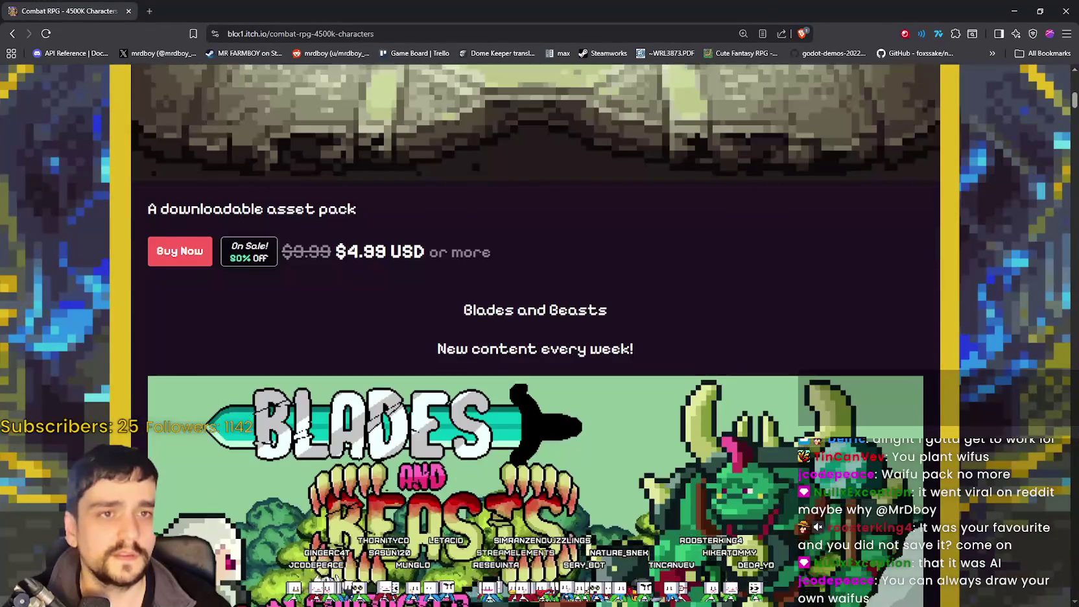
{"action": "scroll", "coordinate": [592, 421], "scroll_direction": "down", "scroll_amount": 6}
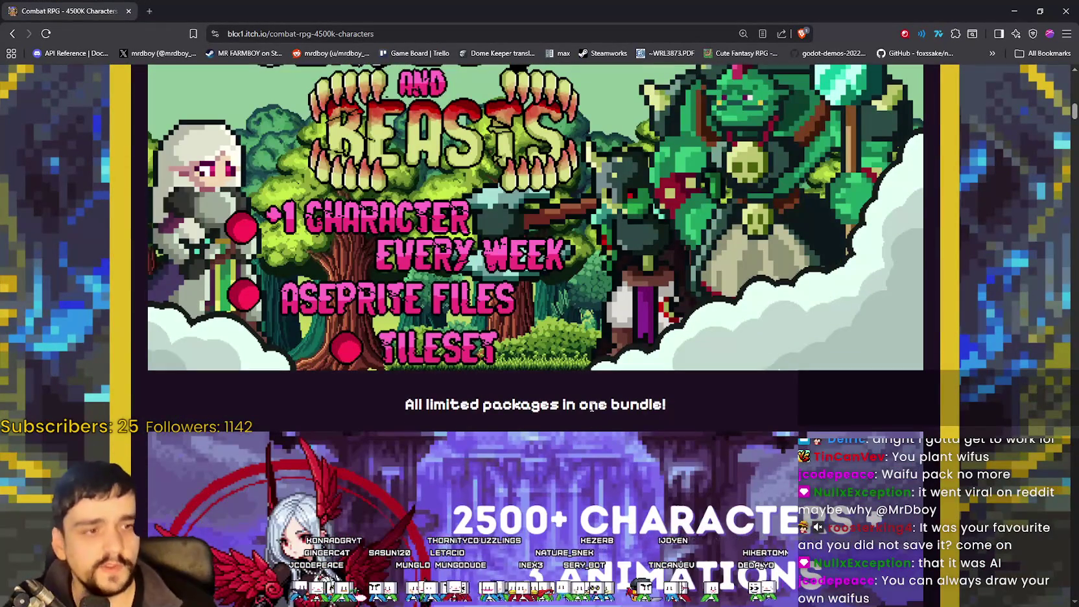
{"action": "scroll", "coordinate": [592, 395], "scroll_direction": "down", "scroll_amount": 10}
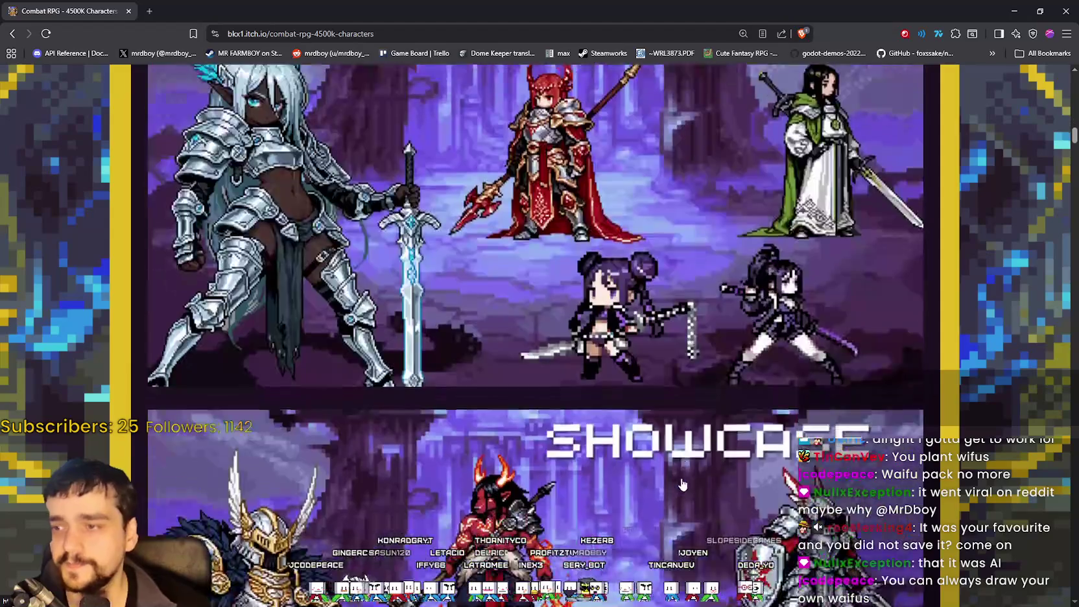
{"action": "scroll", "coordinate": [648, 466], "scroll_direction": "down", "scroll_amount": 10}
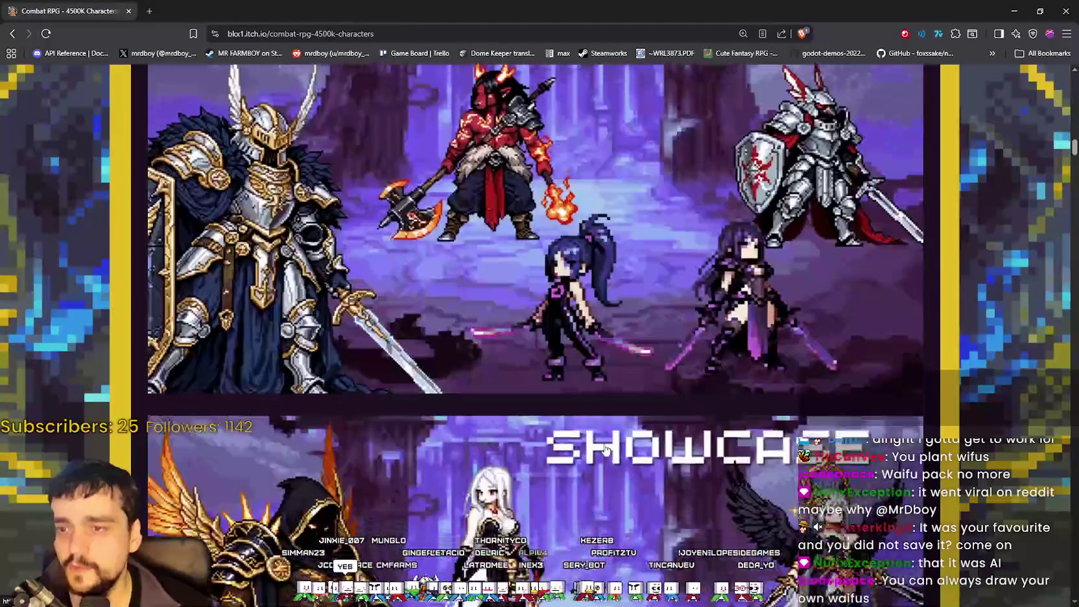
{"action": "scroll", "coordinate": [614, 456], "scroll_direction": "down", "scroll_amount": 10}
{"action": "scroll", "coordinate": [560, 383], "scroll_direction": "down", "scroll_amount": 10}
{"action": "scroll", "coordinate": [550, 375], "scroll_direction": "down", "scroll_amount": 8}
{"action": "scroll", "coordinate": [550, 375], "scroll_direction": "up", "scroll_amount": 3}
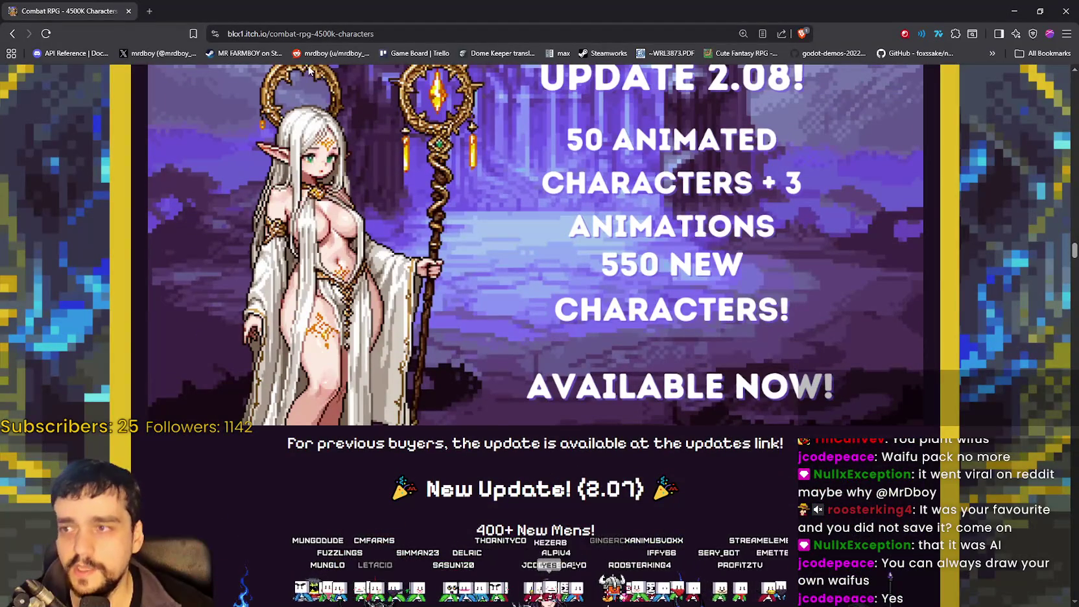
{"action": "scroll", "coordinate": [248, 319], "scroll_direction": "up", "scroll_amount": 1}
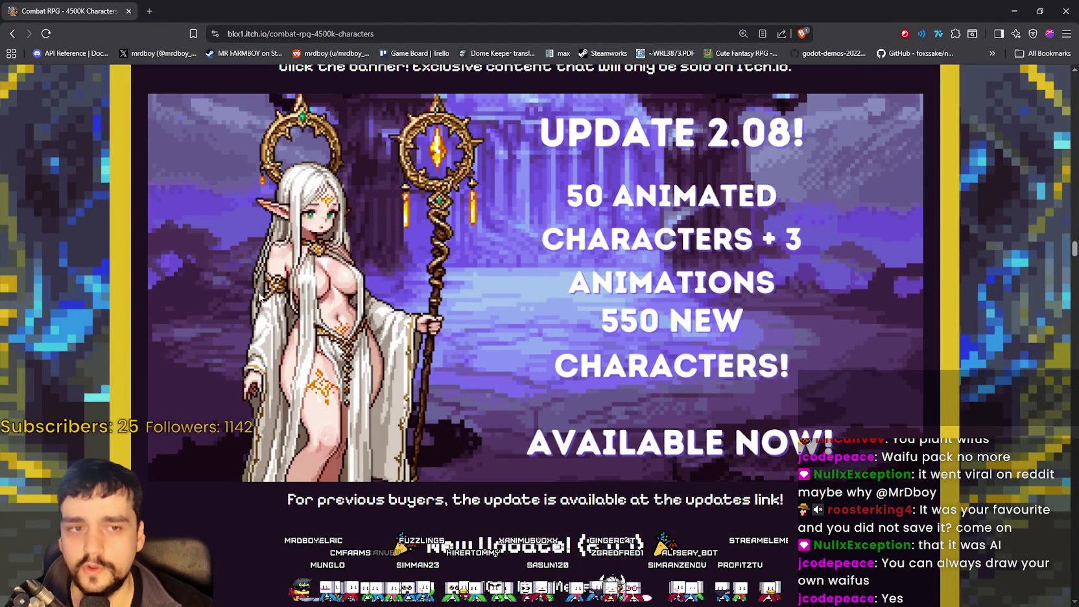
{"action": "scroll", "coordinate": [361, 253], "scroll_direction": "down", "scroll_amount": 2}
{"action": "scroll", "coordinate": [343, 423], "scroll_direction": "up", "scroll_amount": 5}
{"action": "scroll", "coordinate": [344, 423], "scroll_direction": "down", "scroll_amount": 10}
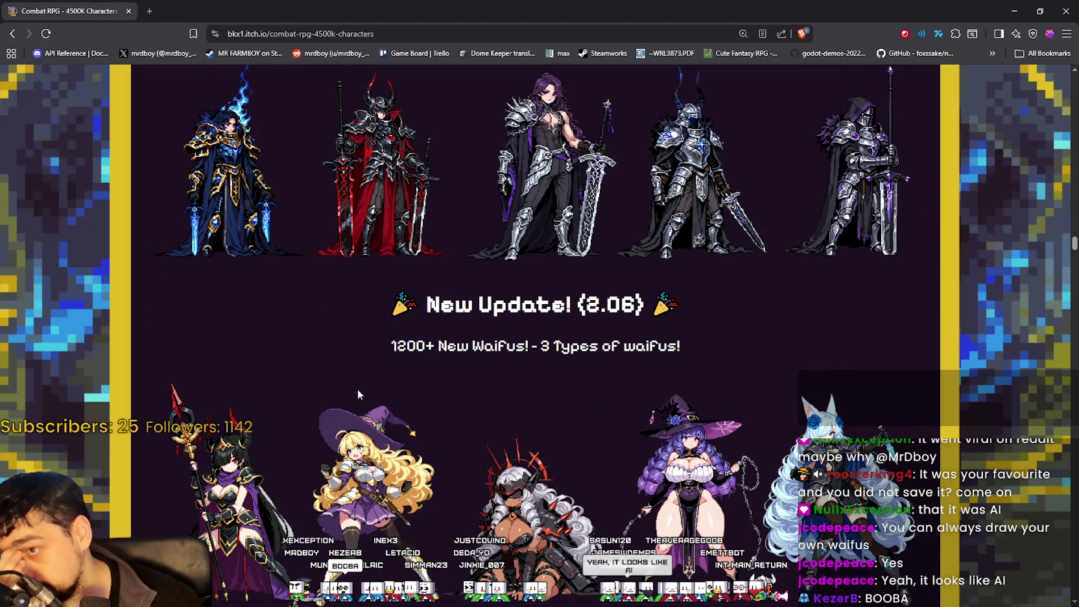
{"action": "scroll", "coordinate": [356, 394], "scroll_direction": "down", "scroll_amount": 3}
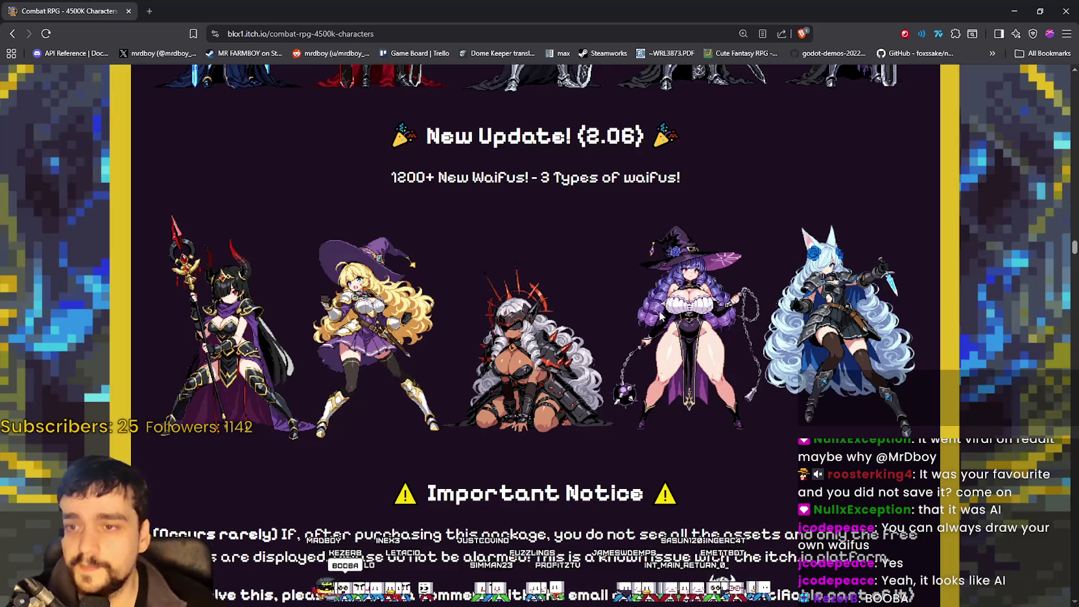
Open the 2.06 character lineup and 2.07 characters images in new tabs.
{"action": "right_click", "coordinate": [516, 306]}
{"action": "left_click", "coordinate": [598, 321]}
{"action": "scroll", "coordinate": [597, 320], "scroll_direction": "down", "scroll_amount": 5}
{"action": "scroll", "coordinate": [574, 352], "scroll_direction": "up", "scroll_amount": 10}
{"action": "right_click", "coordinate": [526, 268]}
{"action": "left_click", "coordinate": [597, 282]}
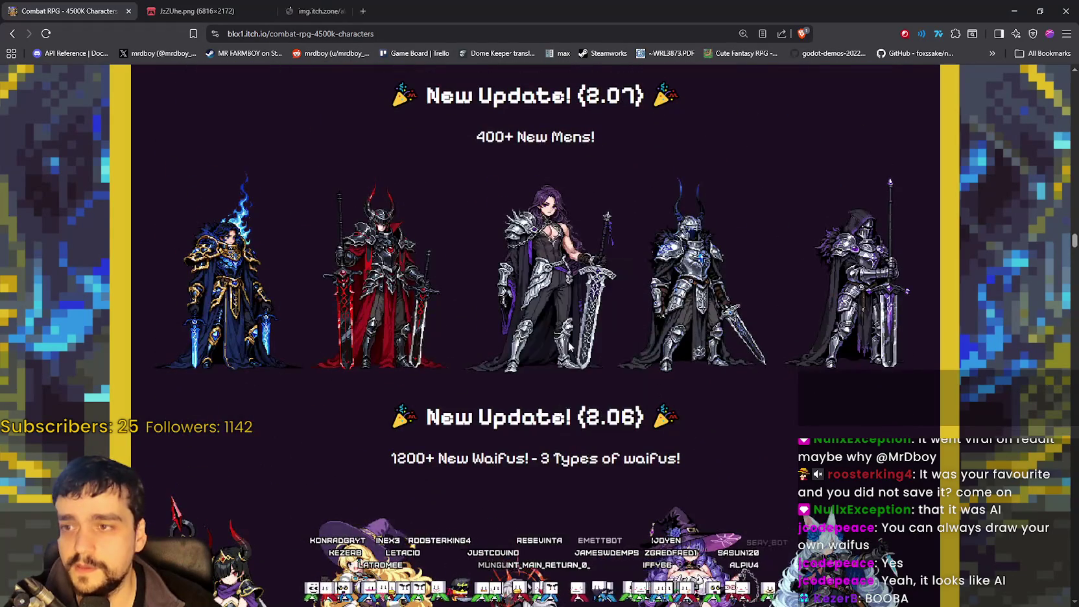
Scroll the pack page further, then view the opened character lineup image tab.
{"action": "scroll", "coordinate": [562, 345], "scroll_direction": "down", "scroll_amount": 15}
{"action": "scroll", "coordinate": [560, 338], "scroll_direction": "down", "scroll_amount": 5}
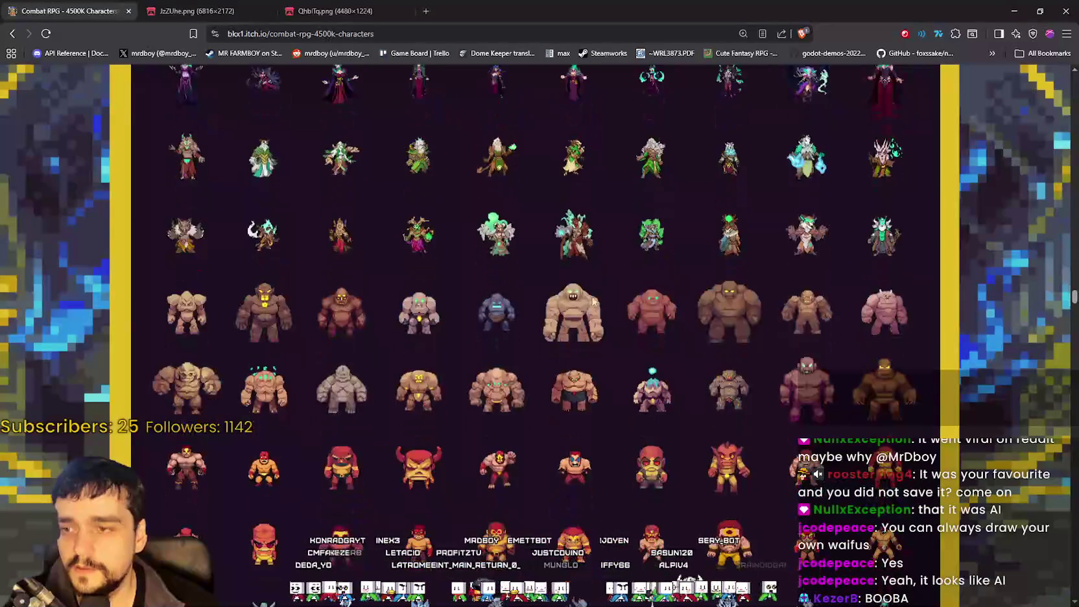
{"action": "scroll", "coordinate": [1063, 473], "scroll_direction": "down", "scroll_amount": 20}
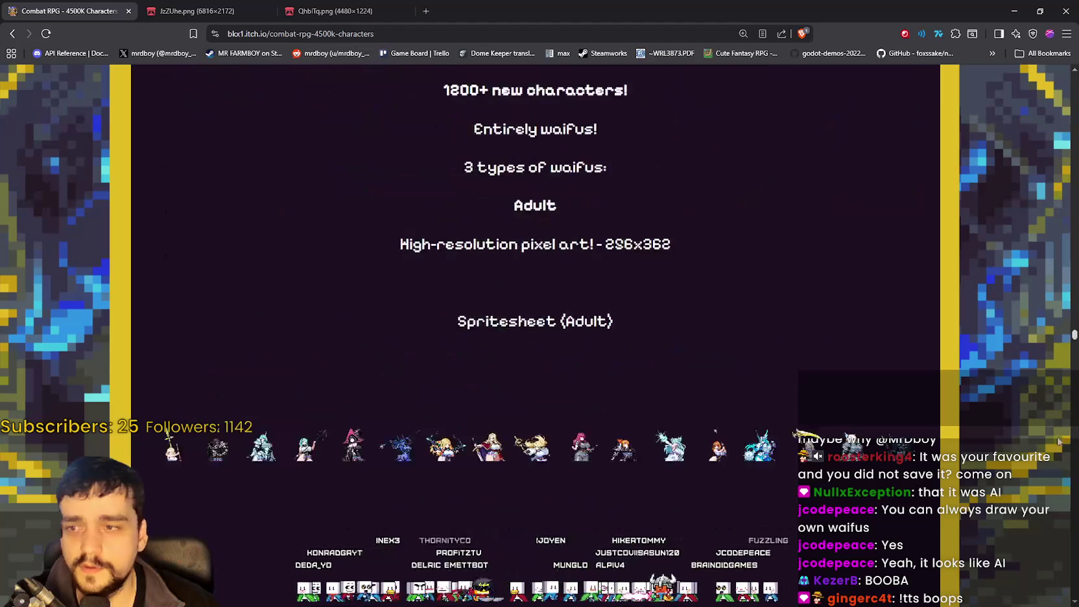
{"action": "scroll", "coordinate": [1048, 522], "scroll_direction": "down", "scroll_amount": 20}
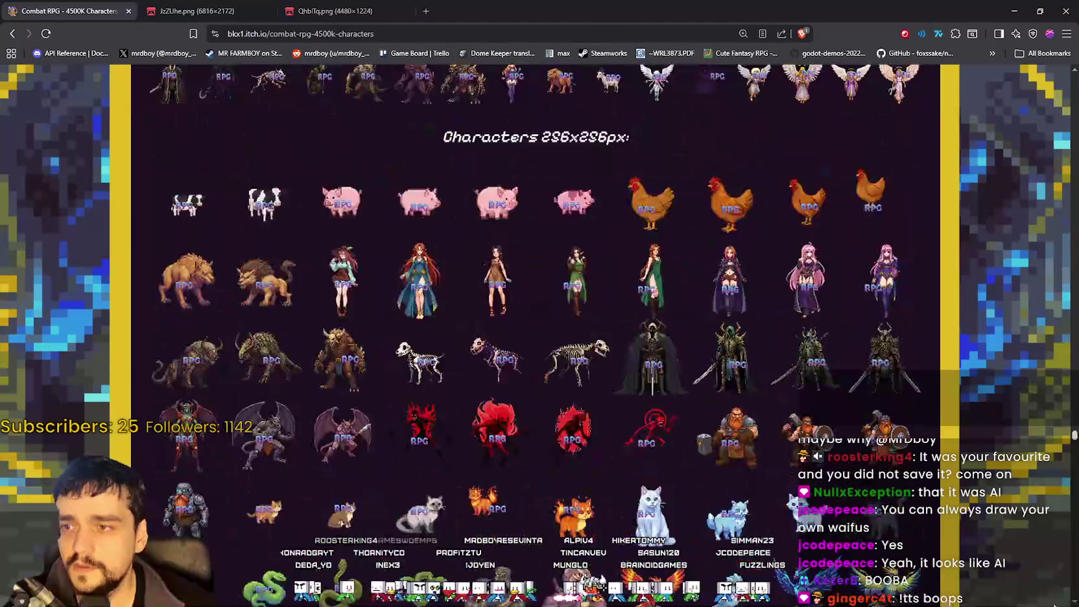
{"action": "scroll", "coordinate": [639, 395], "scroll_direction": "up", "scroll_amount": 15}
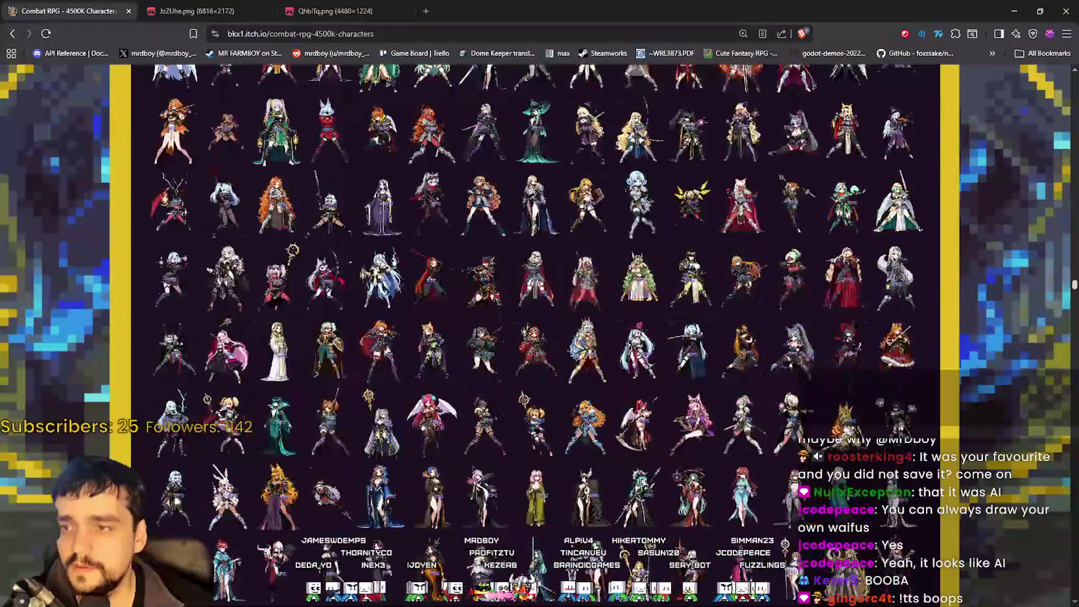
{"action": "scroll", "coordinate": [638, 395], "scroll_direction": "down", "scroll_amount": 1}
{"action": "scroll", "coordinate": [639, 395], "scroll_direction": "down", "scroll_amount": 3}
{"action": "scroll", "coordinate": [633, 402], "scroll_direction": "up", "scroll_amount": 15}
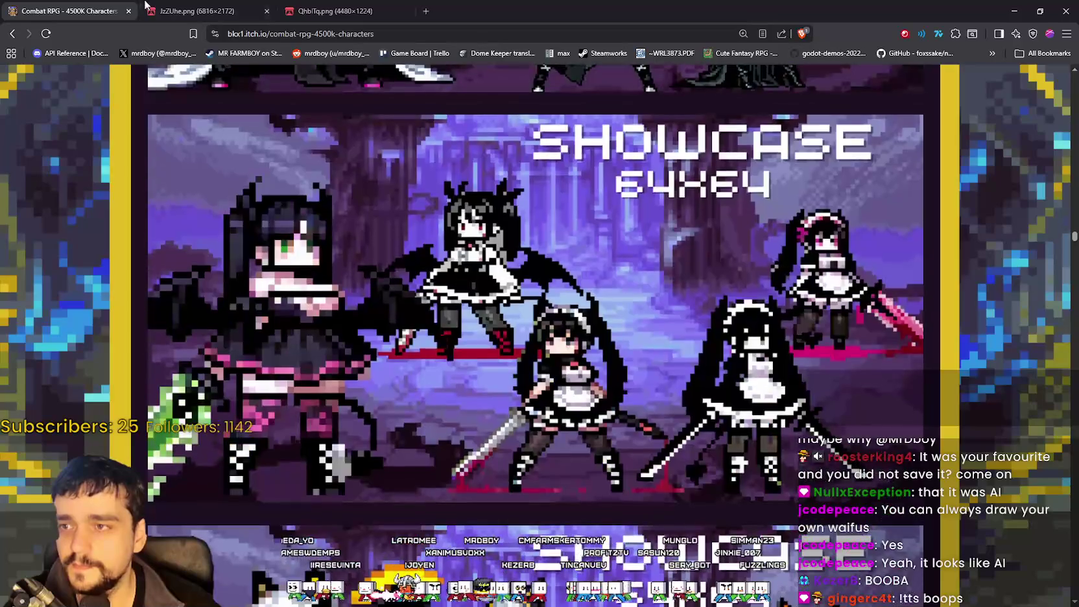
{"action": "left_click", "coordinate": [147, 6]}
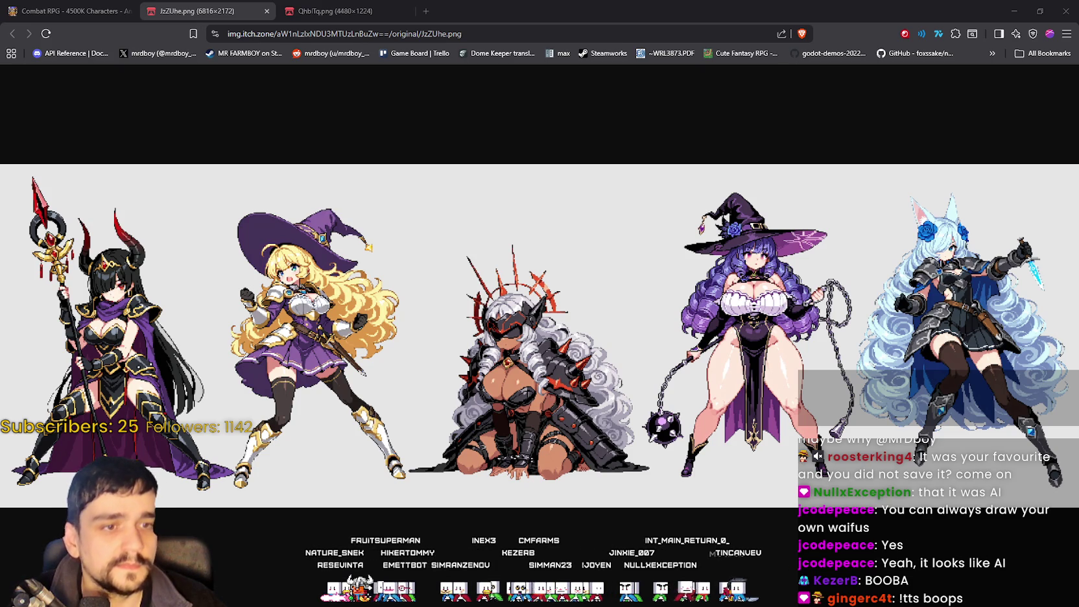
{"action": "key", "text": "alt+Tab"}
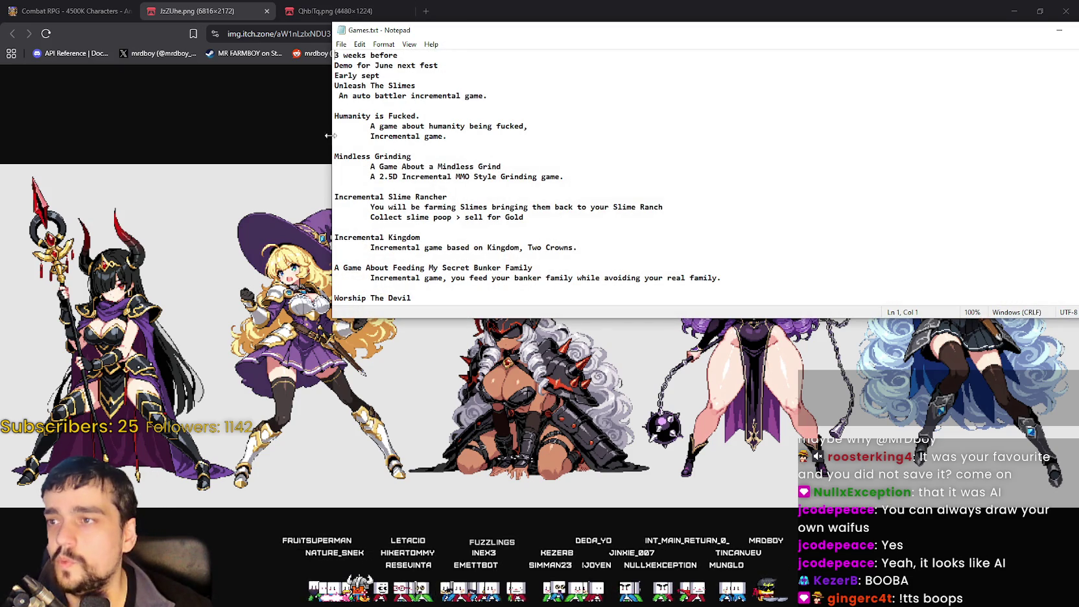
Shrink the notes window and select the cage-fight and 'Can Girls be Gladiators?' idea lines.
{"action": "mouse_move", "coordinate": [332, 319]}
{"action": "left_mouse_down"}
{"action": "mouse_move", "coordinate": [360, 278]}
{"action": "mouse_move", "coordinate": [443, 213]}
{"action": "left_mouse_up"}
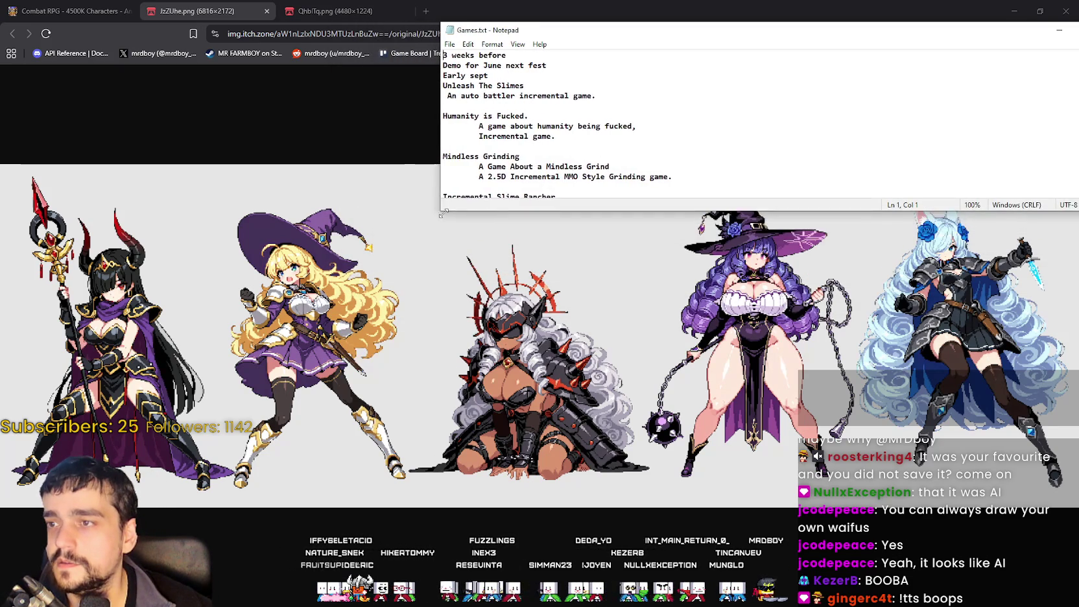
{"action": "scroll", "coordinate": [446, 142], "scroll_direction": "down", "scroll_amount": 4}
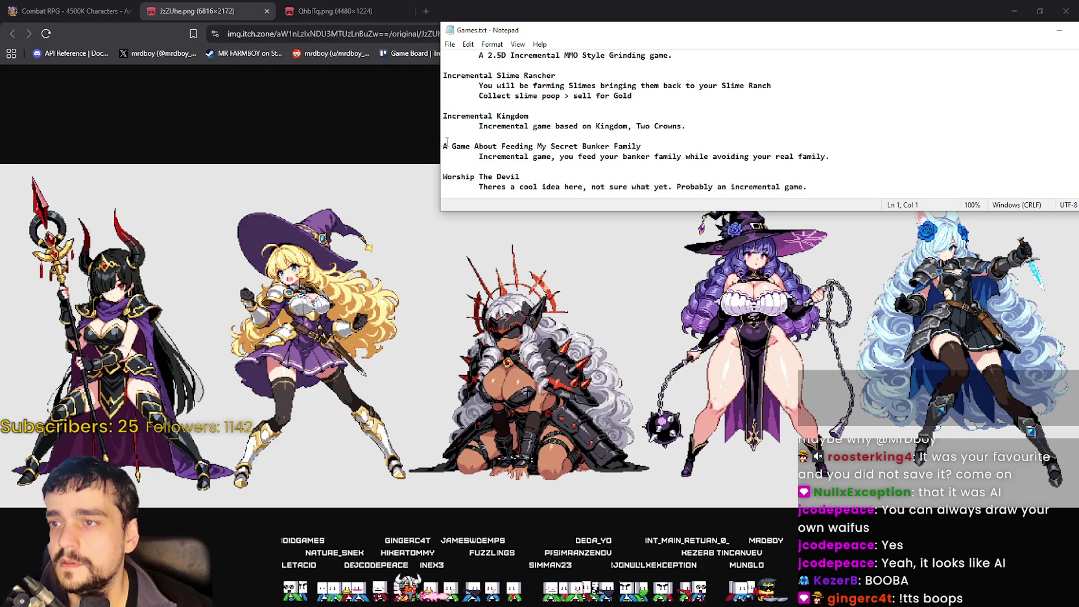
{"action": "scroll", "coordinate": [446, 142], "scroll_direction": "down", "scroll_amount": 1}
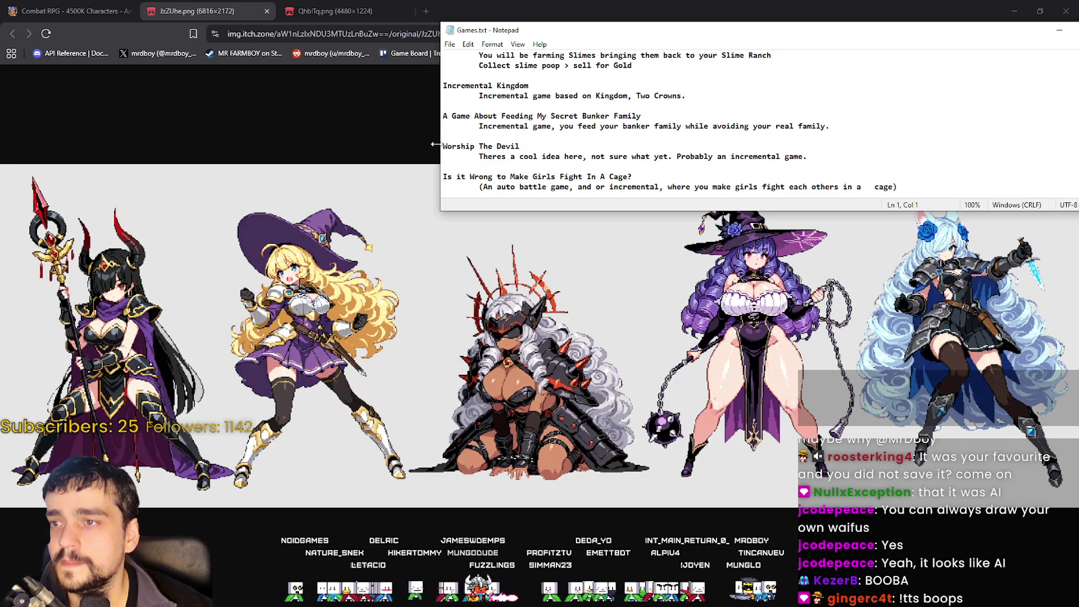
{"action": "scroll", "coordinate": [452, 146], "scroll_direction": "down", "scroll_amount": 1}
{"action": "scroll", "coordinate": [452, 143], "scroll_direction": "down", "scroll_amount": 1}
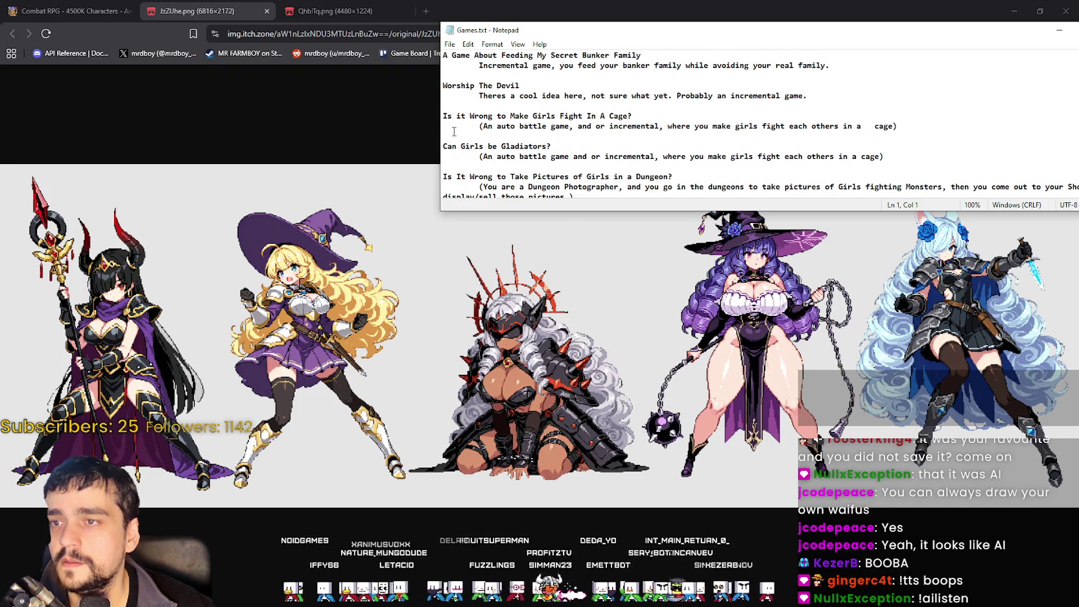
{"action": "left_click", "coordinate": [447, 118]}
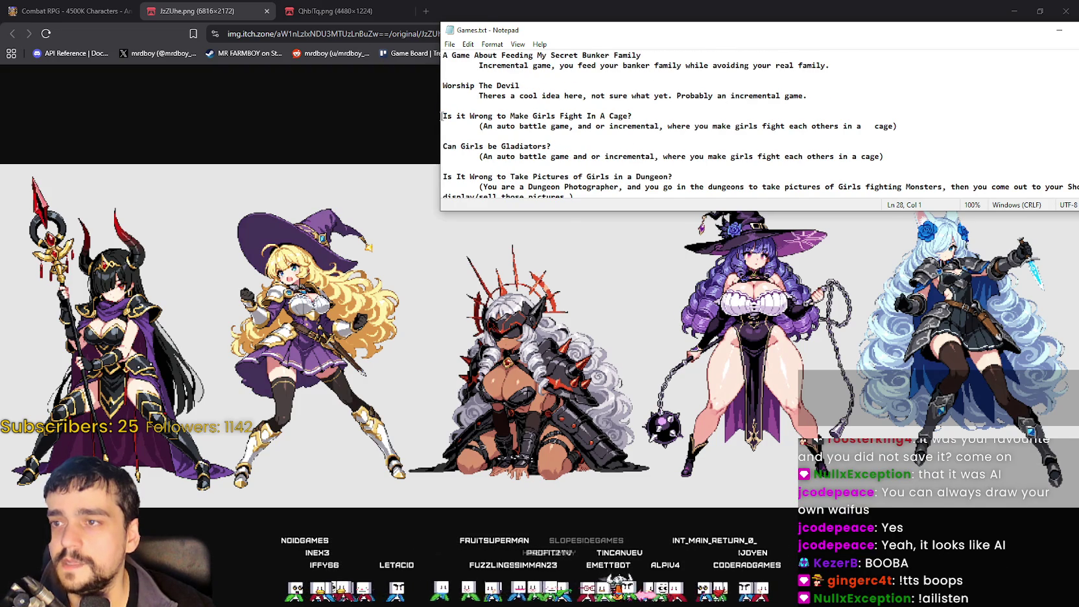
{"action": "left_click_drag", "start_coordinate": [442, 117], "coordinate": [644, 118]}
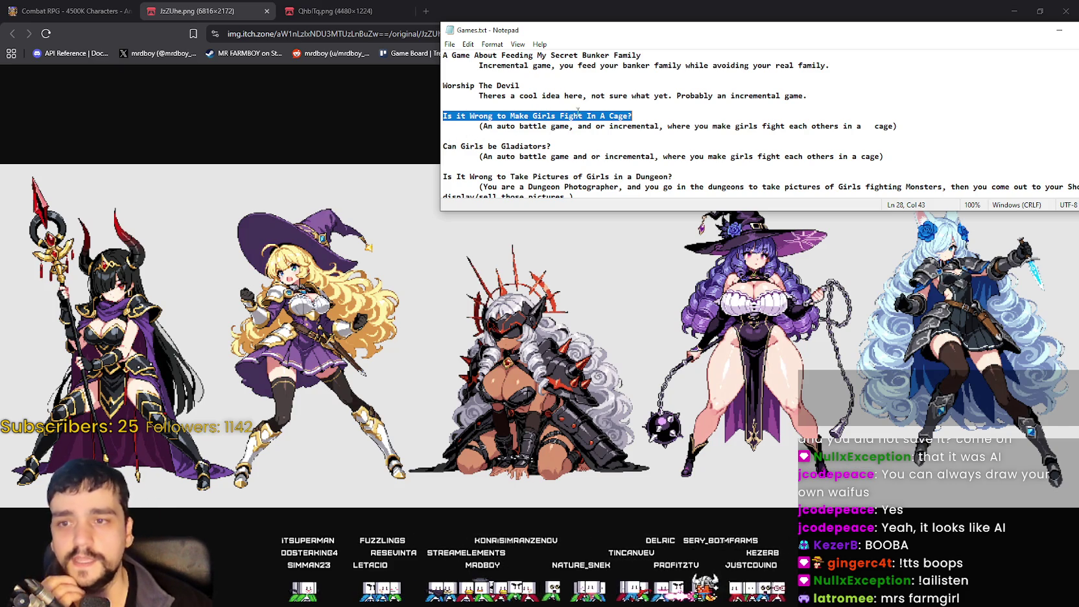
{"action": "scroll", "coordinate": [593, 139], "scroll_direction": "down", "scroll_amount": 1}
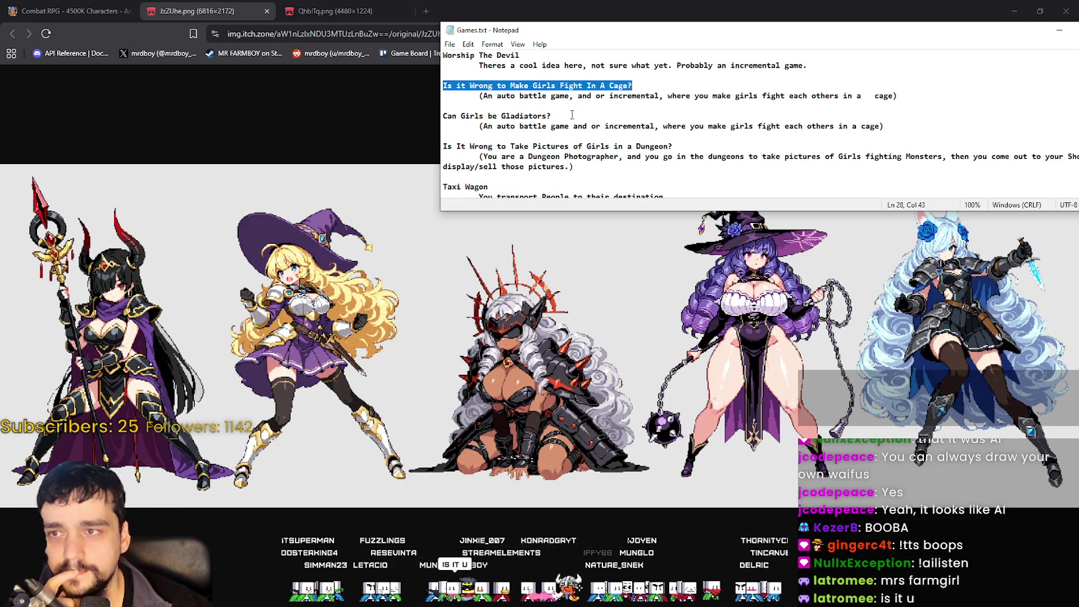
{"action": "left_click_drag", "start_coordinate": [493, 30], "coordinate": [523, 29]}
{"action": "left_click_drag", "start_coordinate": [473, 115], "coordinate": [964, 131]}
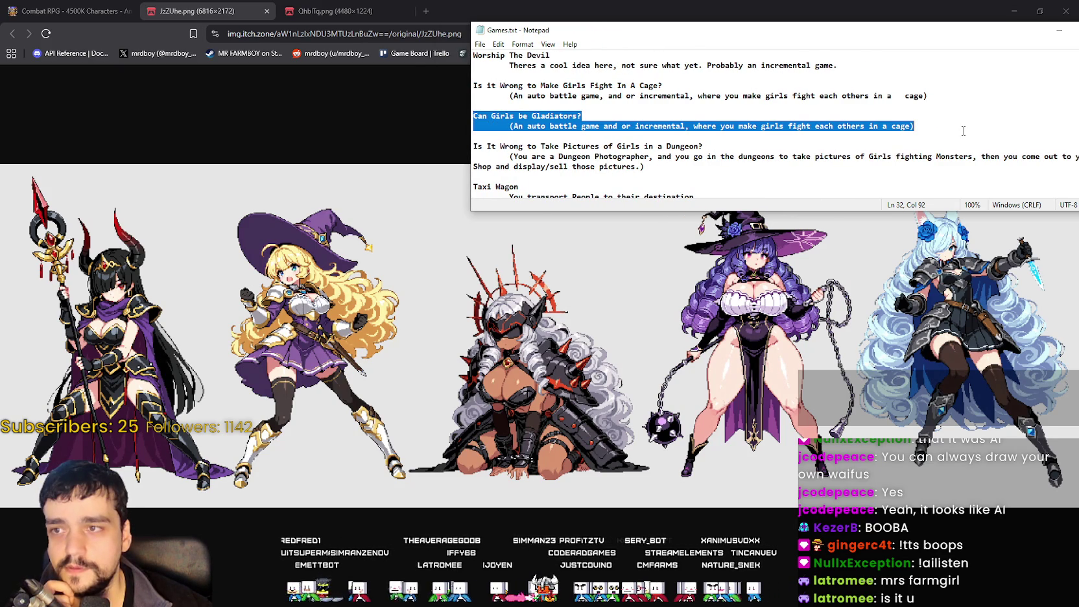
{"action": "left_click", "coordinate": [735, 156]}
Select the dungeon photographer and Taxi Wagon ideas, undoing edits to restore the Taxi Wagon notes.
{"action": "scroll", "coordinate": [585, 140], "scroll_direction": "down", "scroll_amount": 1}
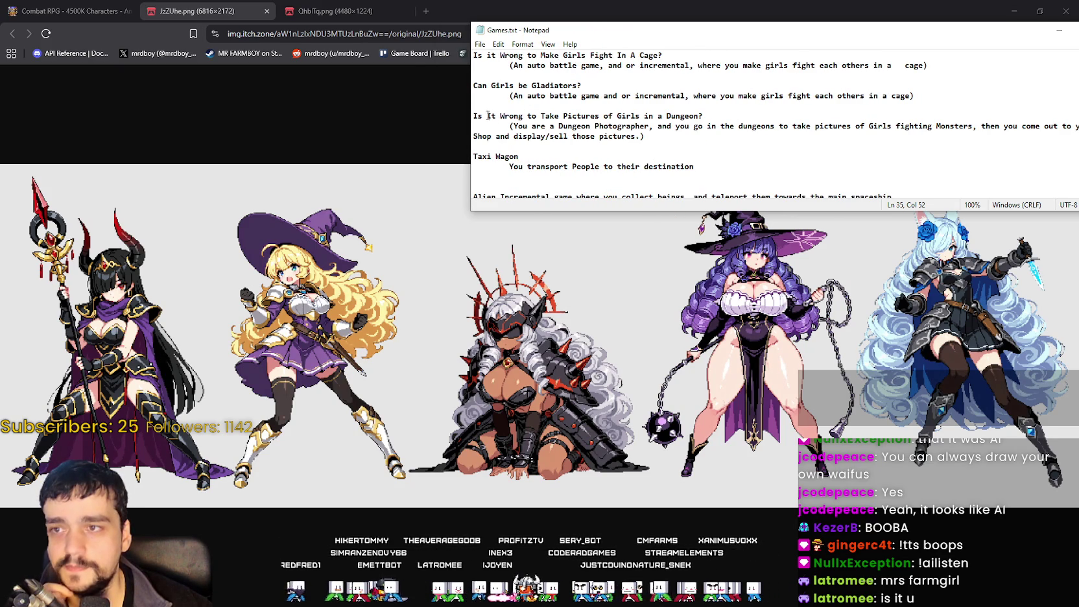
{"action": "left_click_drag", "start_coordinate": [482, 114], "coordinate": [730, 116]}
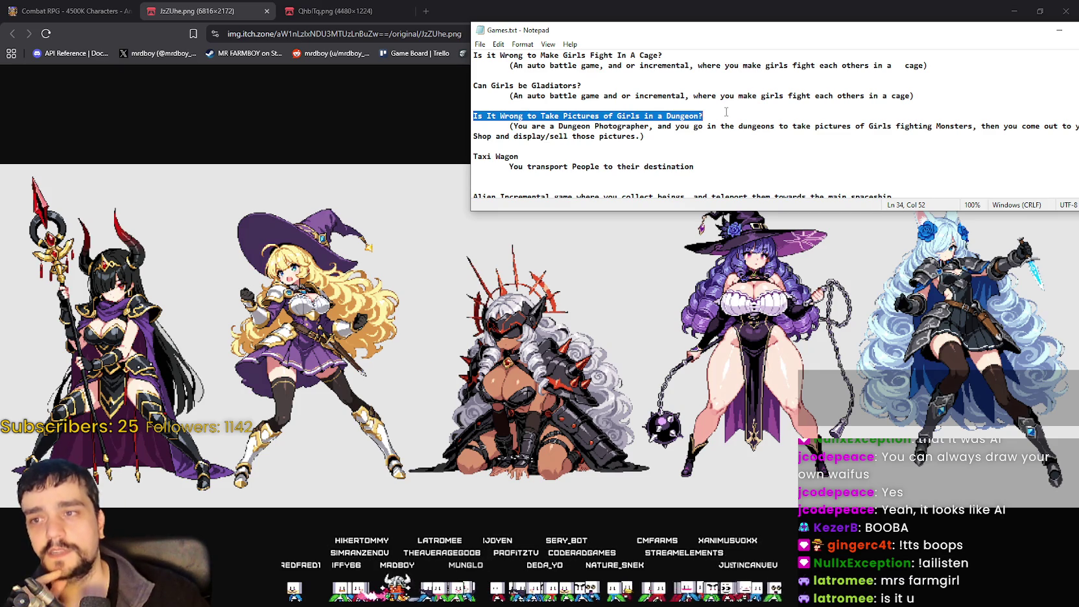
{"action": "scroll", "coordinate": [604, 125], "scroll_direction": "down", "scroll_amount": 2}
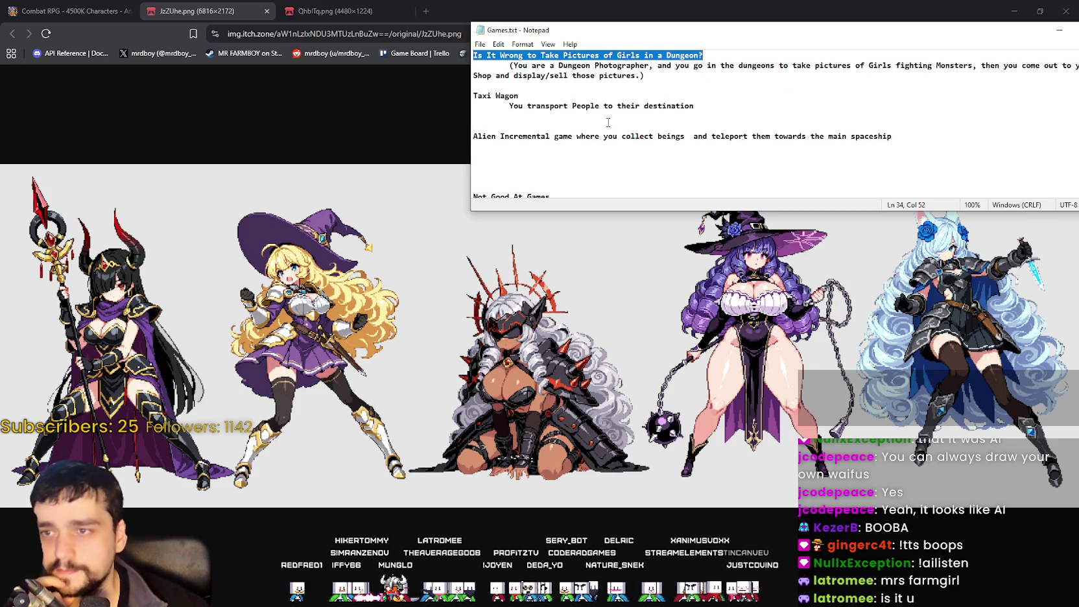
{"action": "mouse_move", "coordinate": [475, 96]}
{"action": "left_mouse_down"}
{"action": "mouse_move", "coordinate": [574, 90]}
{"action": "mouse_move", "coordinate": [746, 116]}
{"action": "left_mouse_up"}
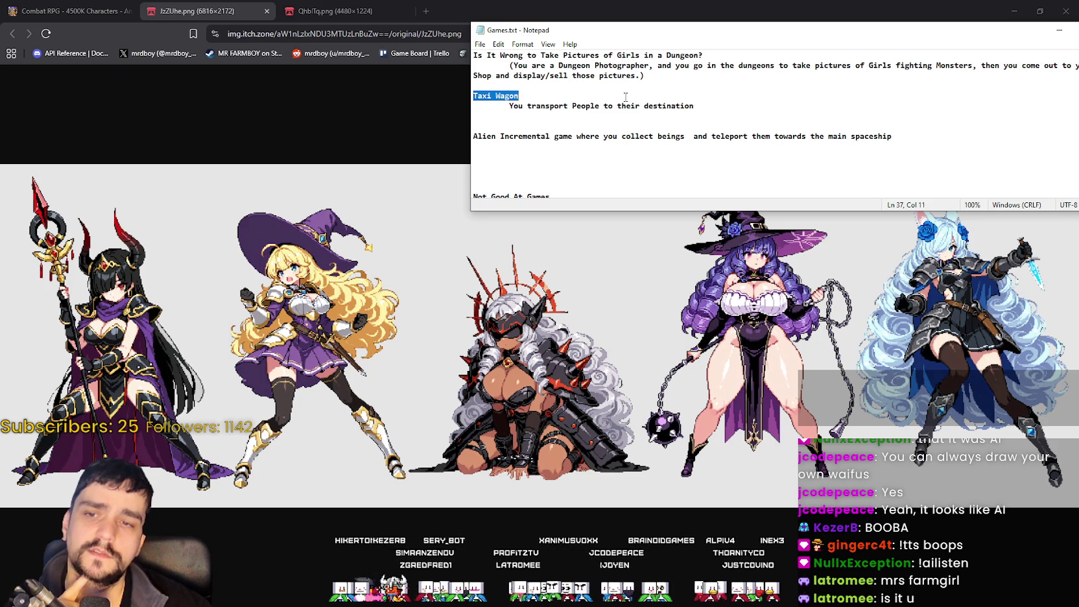
{"action": "left_click", "coordinate": [736, 112]}
{"action": "left_click_drag", "start_coordinate": [474, 96], "coordinate": [661, 108]}
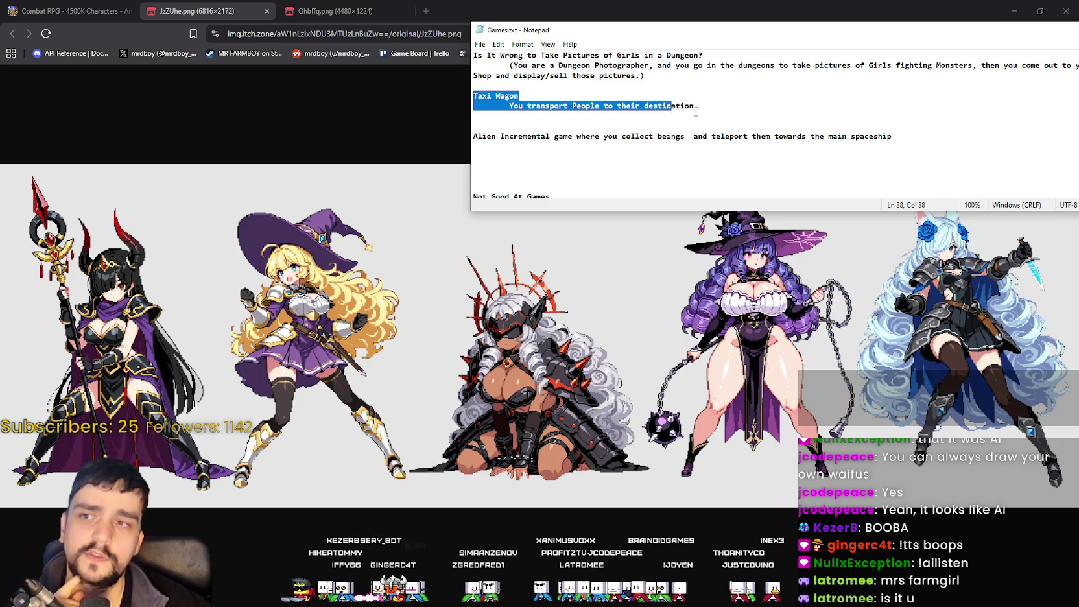
{"action": "key", "text": "ctrl+z"}
{"action": "key", "text": "ctrl+z"}
{"action": "key", "text": "ctrl+z"}
{"action": "key", "text": "ctrl+z"}
{"action": "key", "text": "ctrl+z"}
{"action": "key", "text": "ctrl+z"}
{"action": "key", "text": "shift+End"}
{"action": "scroll", "coordinate": [670, 143], "scroll_direction": "down", "scroll_amount": 1}
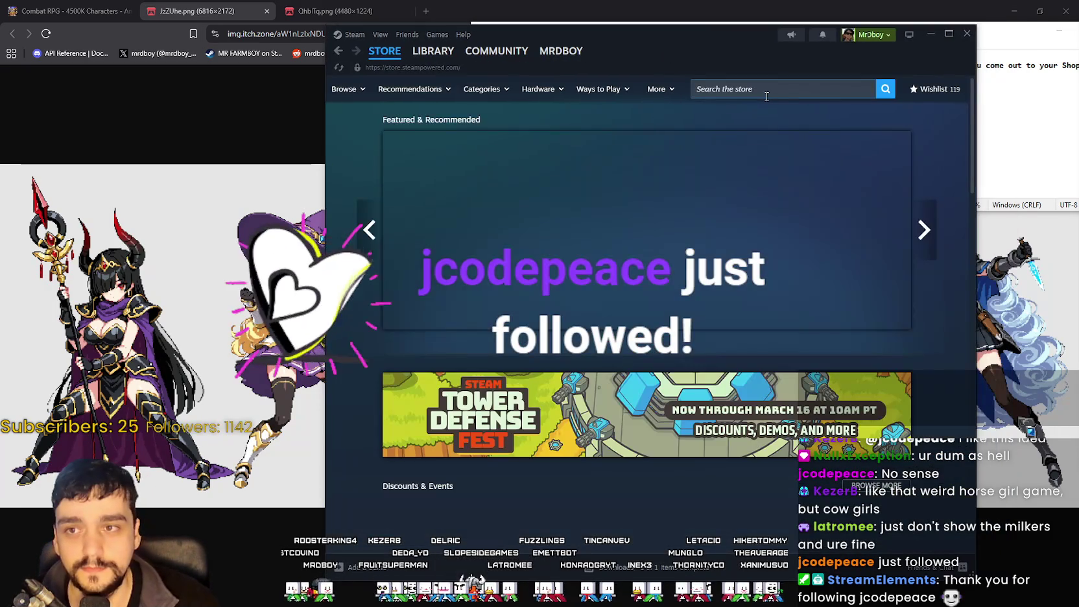
Search the Steam store, trying 'horse' and 'rugby' before 'unamy', and open Umamusume: Pretty Derby.
{"action": "left_click", "coordinate": [786, 91]}
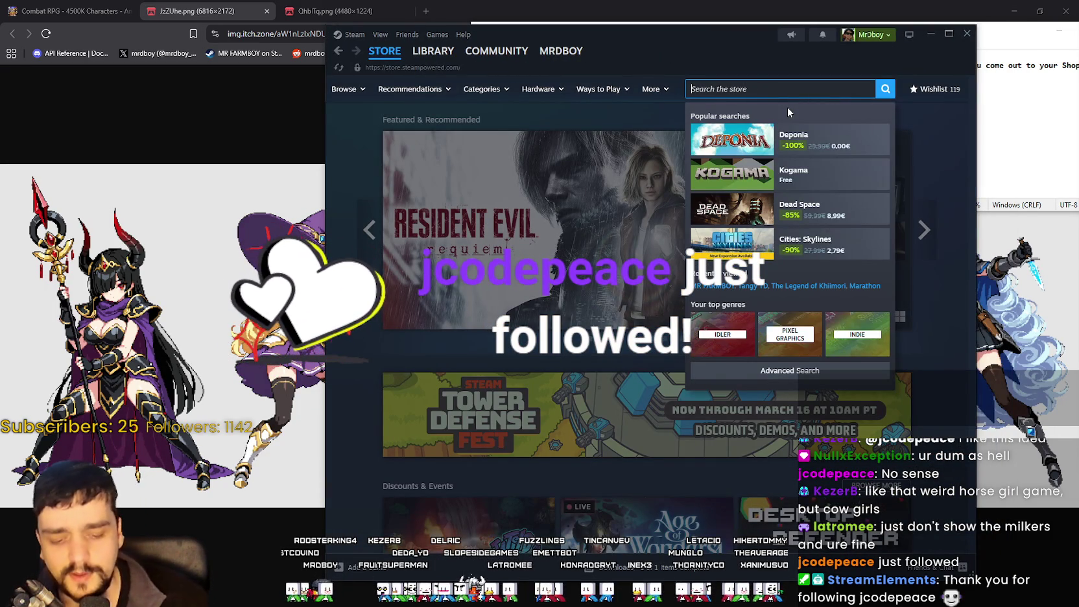
{"action": "type", "text": "hor"}
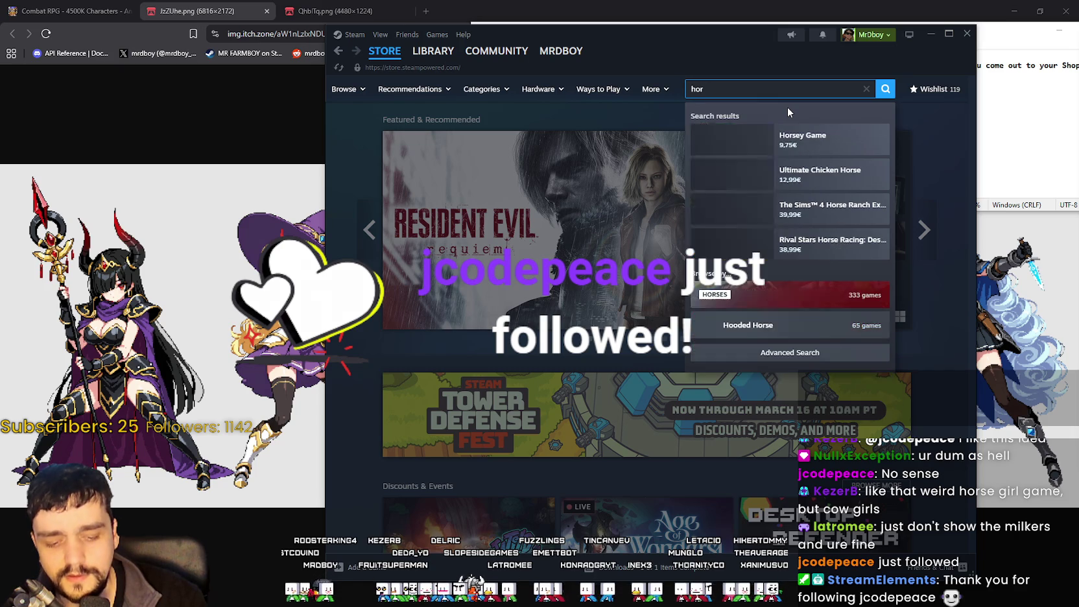
{"action": "type", "text": "se"}
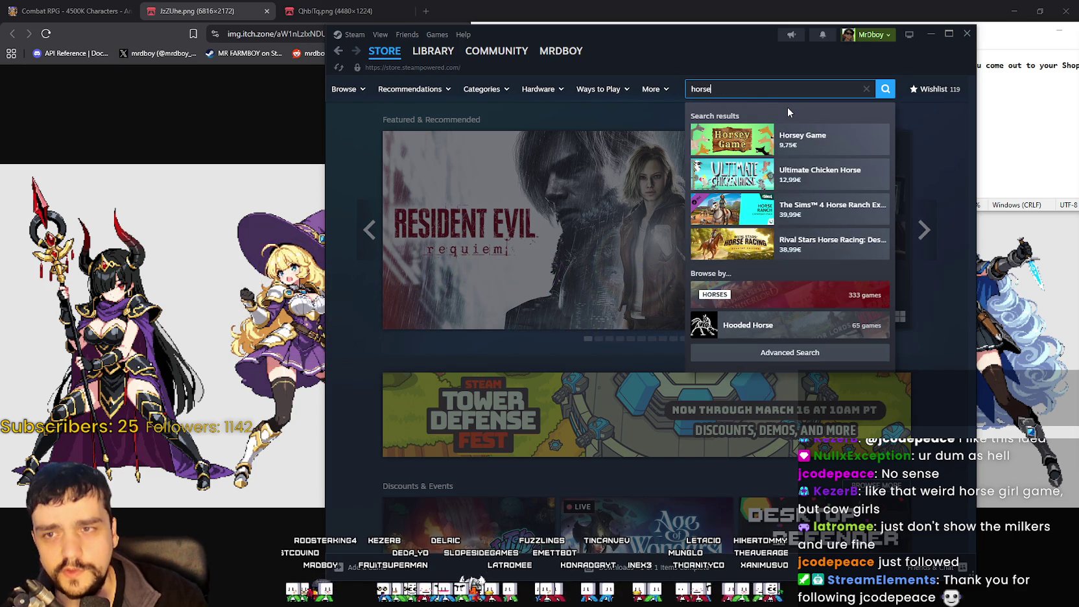
{"action": "type", "text": " r"}
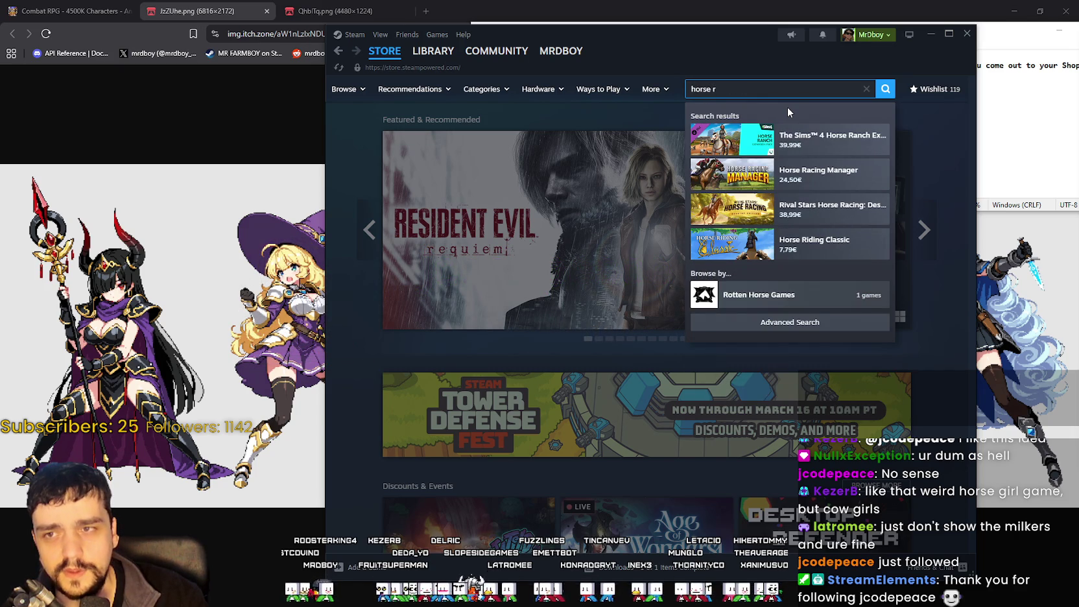
{"action": "key", "text": "BackSpace"}
{"action": "key", "text": "BackSpace"}
{"action": "key", "text": "BackSpace"}
{"action": "type", "text": "rub"}
{"action": "key", "text": "BackSpace"}
{"action": "type", "text": "gb"}
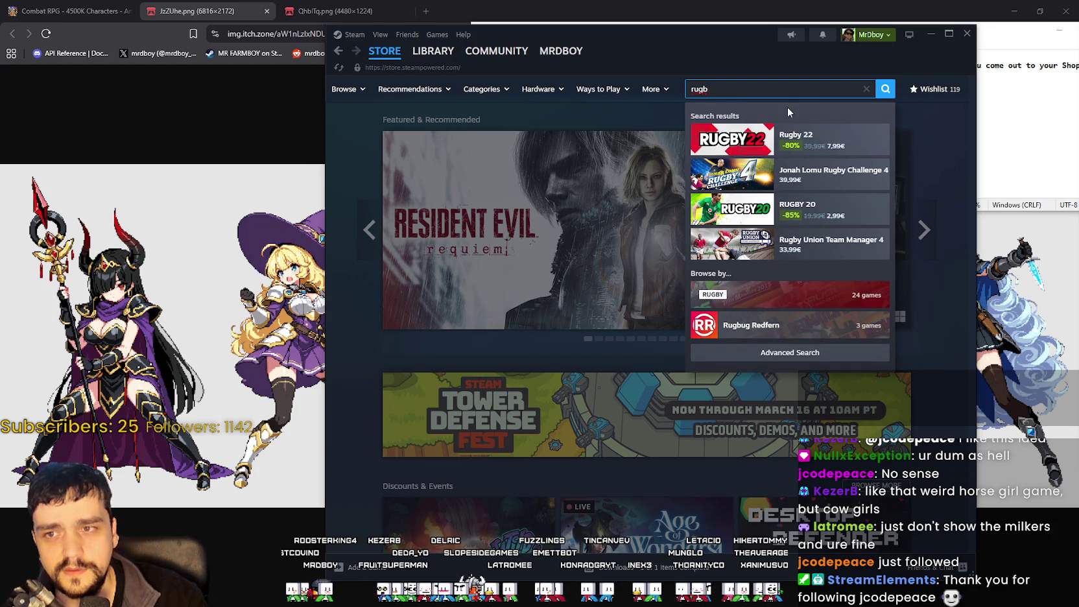
{"action": "key", "text": "BackSpace"}
{"action": "key", "text": "BackSpace"}
{"action": "key", "text": "BackSpace"}
{"action": "key", "text": "BackSpace"}
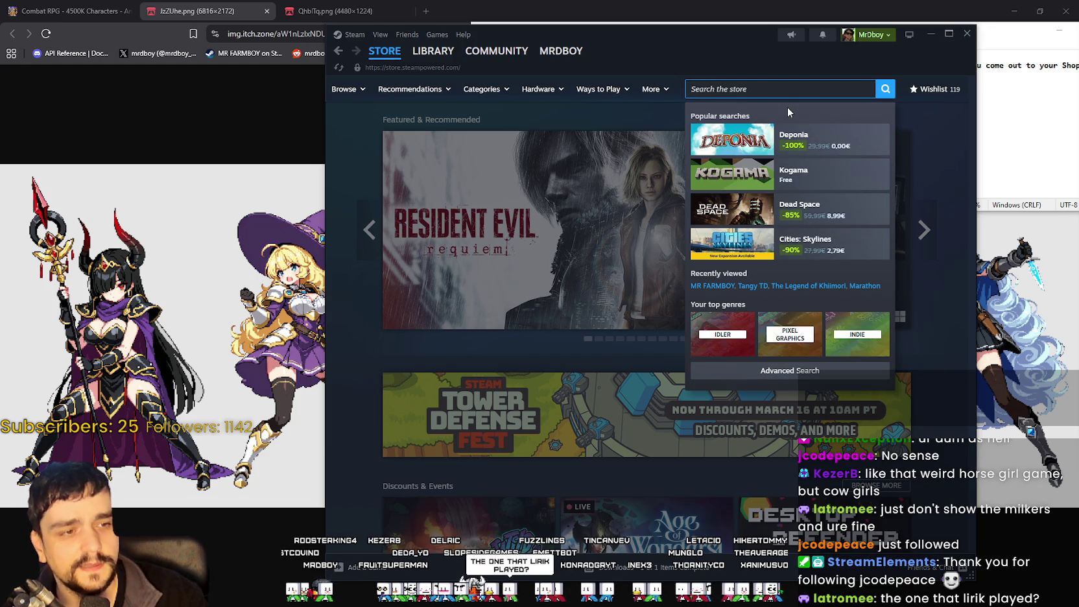
{"action": "type", "text": "horse"}
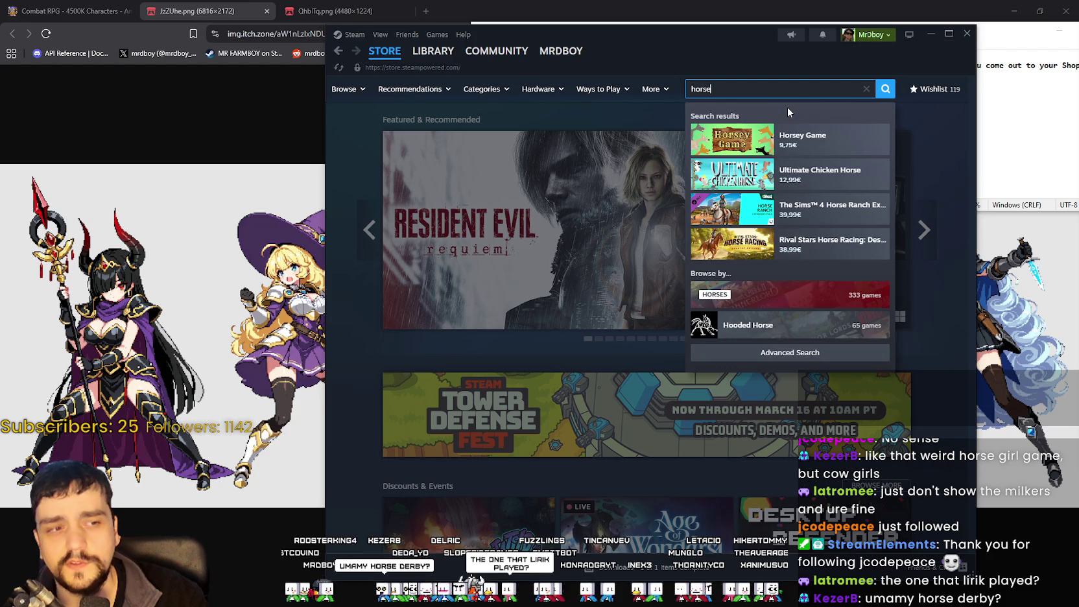
{"action": "key", "text": "BackSpace"}
{"action": "key", "text": "BackSpace"}
{"action": "key", "text": "BackSpace"}
{"action": "type", "text": "una"}
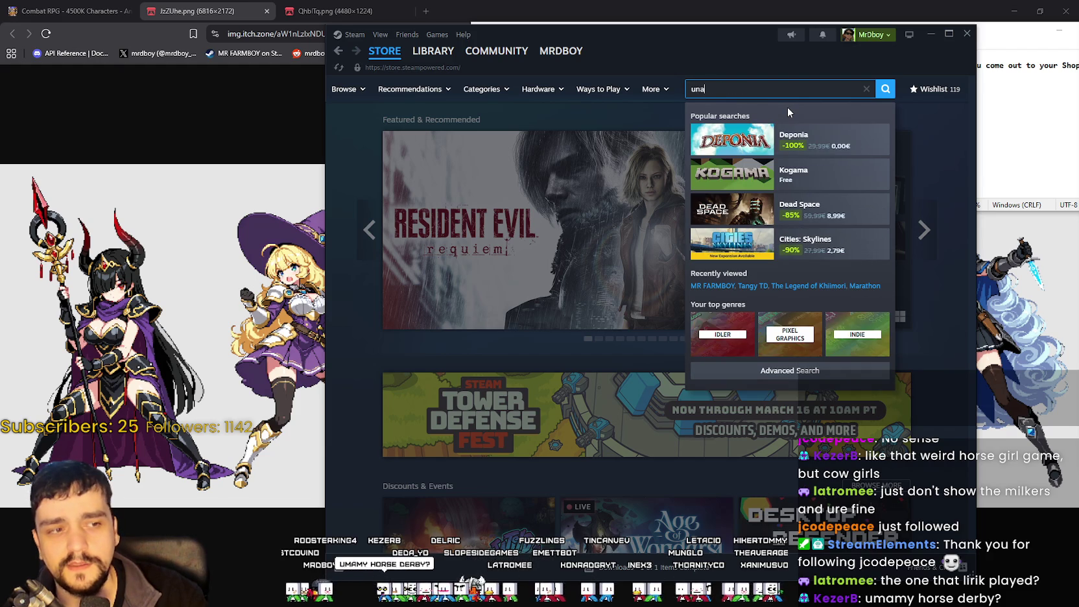
{"action": "type", "text": "my"}
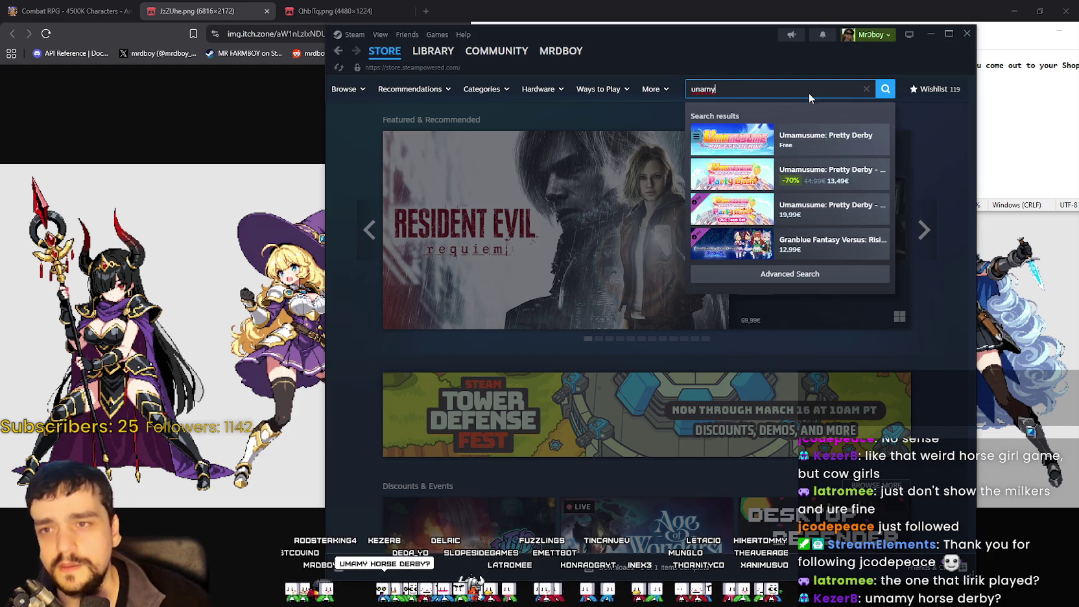
{"action": "left_click", "coordinate": [819, 134]}
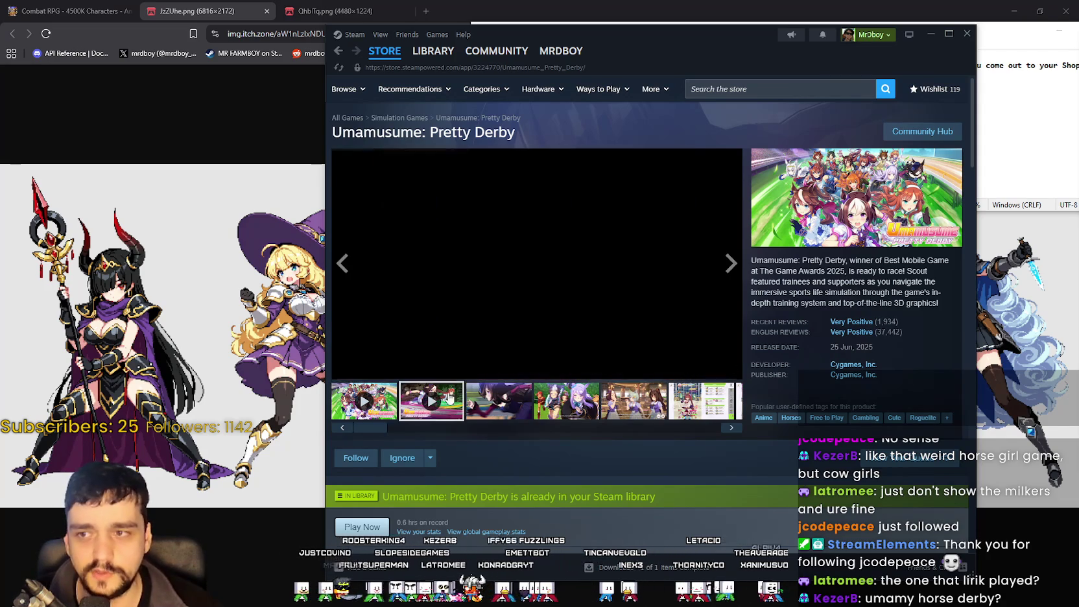
Skip ahead in the Umamusume trailer, then open Wuthering Waves via a 'Wutheri' search and seek its trailer.
{"action": "left_click_drag", "start_coordinate": [478, 354], "coordinate": [628, 353]}
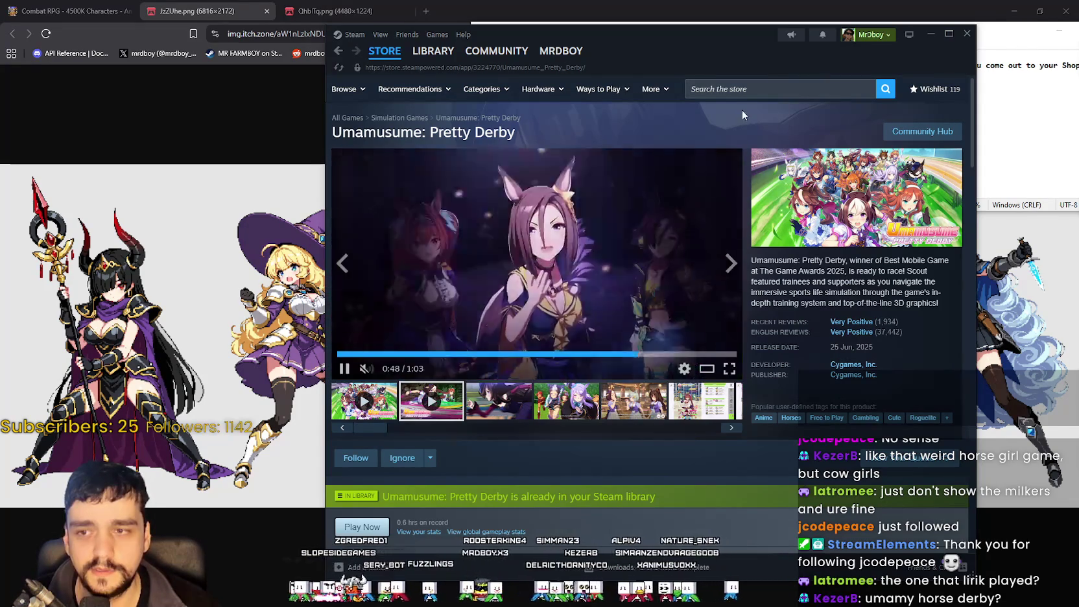
{"action": "left_click", "coordinate": [754, 89]}
{"action": "type", "text": "Wutheri"}
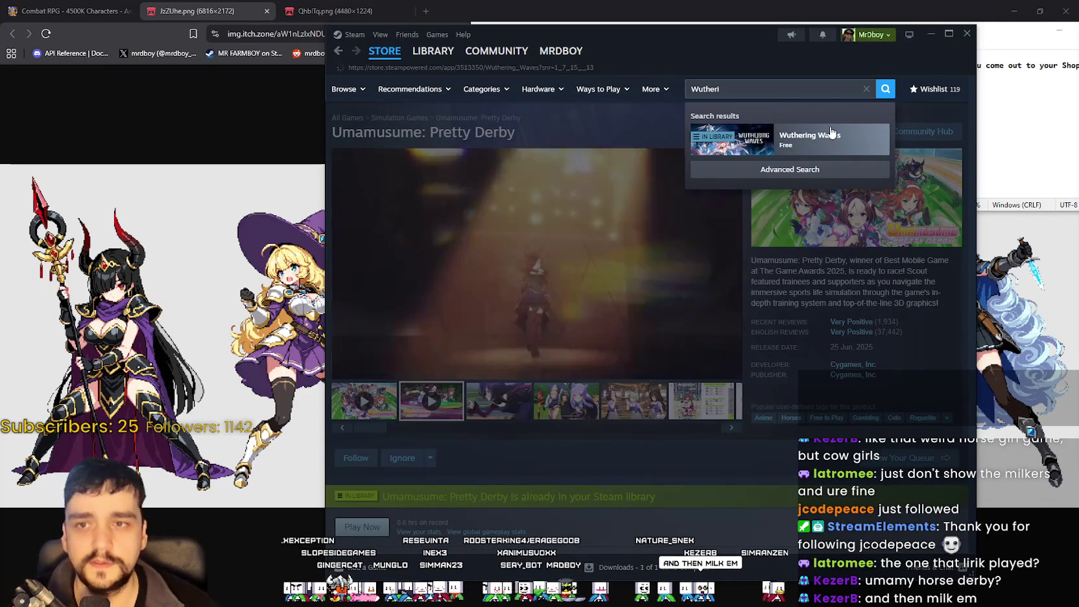
{"action": "left_click", "coordinate": [811, 138]}
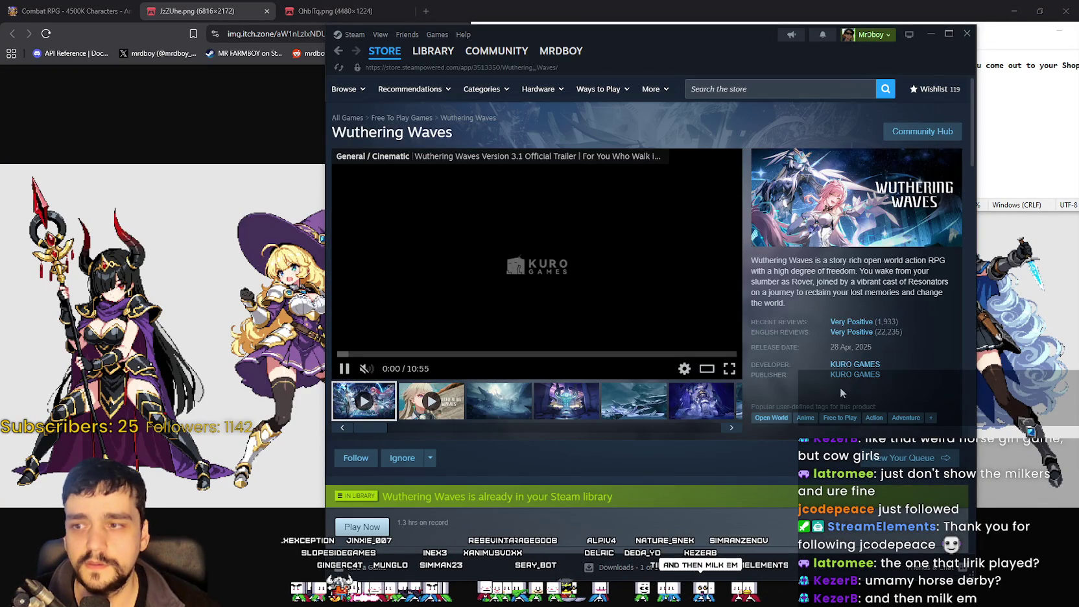
{"action": "left_click", "coordinate": [382, 354]}
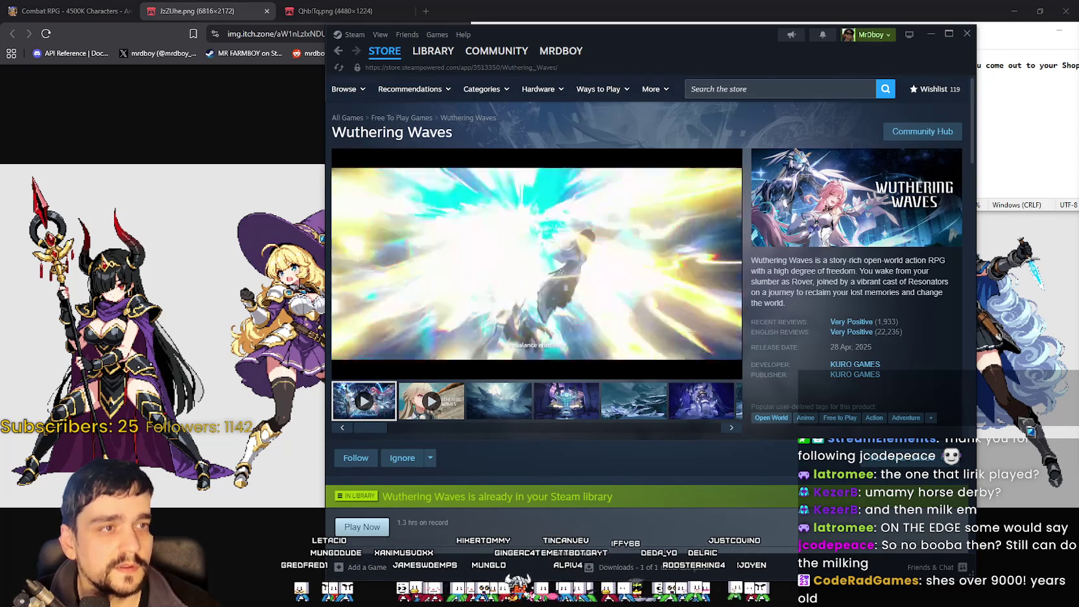
{"action": "mouse_move", "coordinate": [1063, 317]}
{"action": "left_mouse_down"}
{"action": "mouse_move", "coordinate": [767, 67]}
{"action": "mouse_move", "coordinate": [681, 65]}
{"action": "mouse_move", "coordinate": [564, 26]}
{"action": "left_mouse_up"}
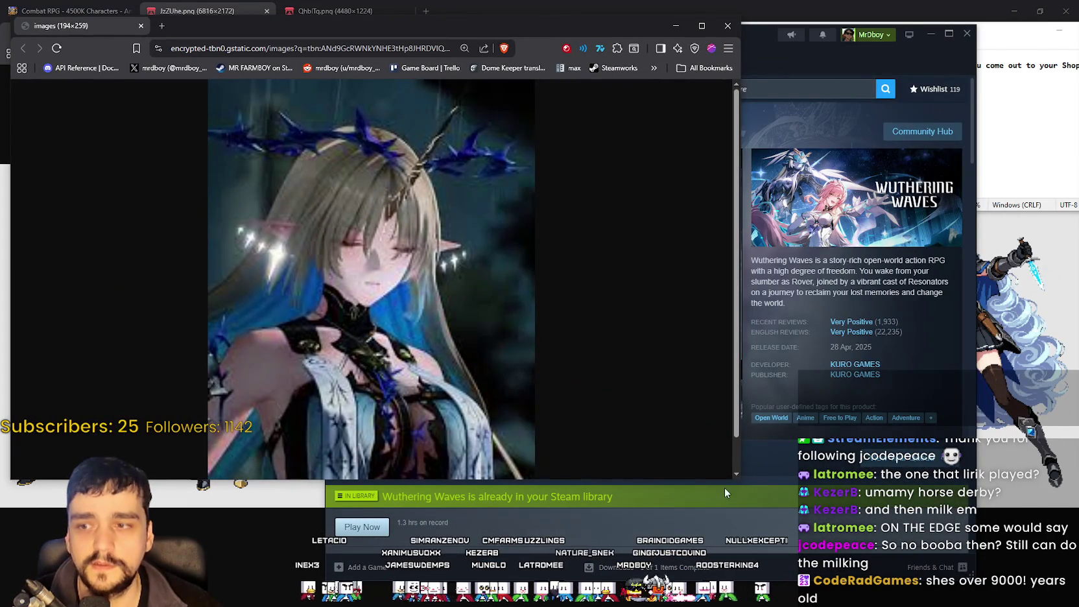
Narrow the hq720.jpg image window beside Steam and jump the Wuthering Waves trailer to 5:24.
{"action": "mouse_move", "coordinate": [740, 479]}
{"action": "left_mouse_down"}
{"action": "mouse_move", "coordinate": [525, 482]}
{"action": "mouse_move", "coordinate": [464, 510]}
{"action": "left_mouse_up"}
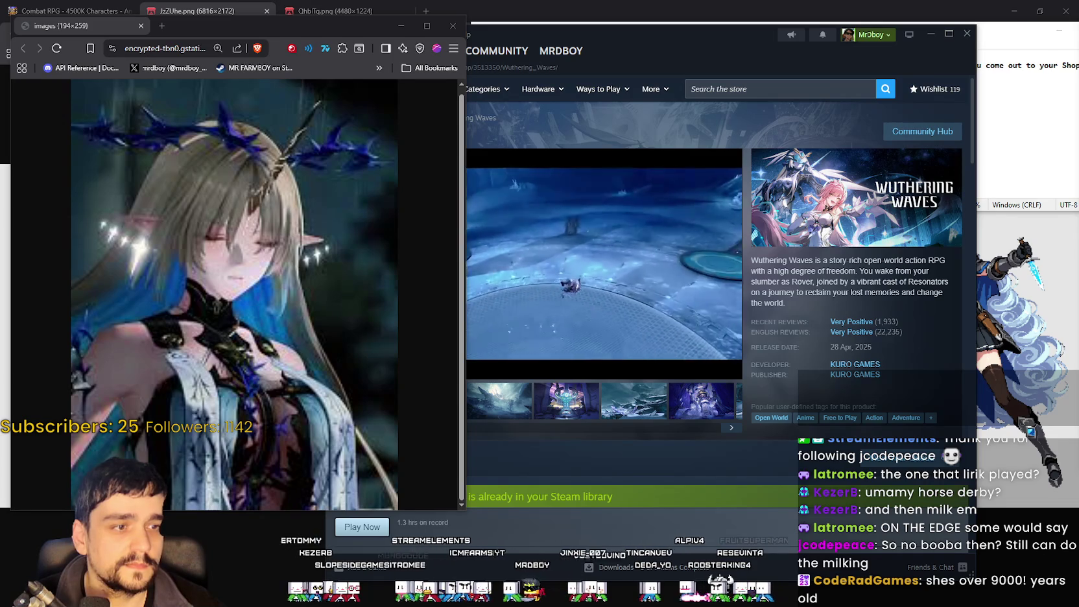
{"action": "mouse_move", "coordinate": [801, 0]}
{"action": "left_mouse_down"}
{"action": "mouse_move", "coordinate": [801, 265]}
{"action": "mouse_move", "coordinate": [181, 43]}
{"action": "left_mouse_up"}
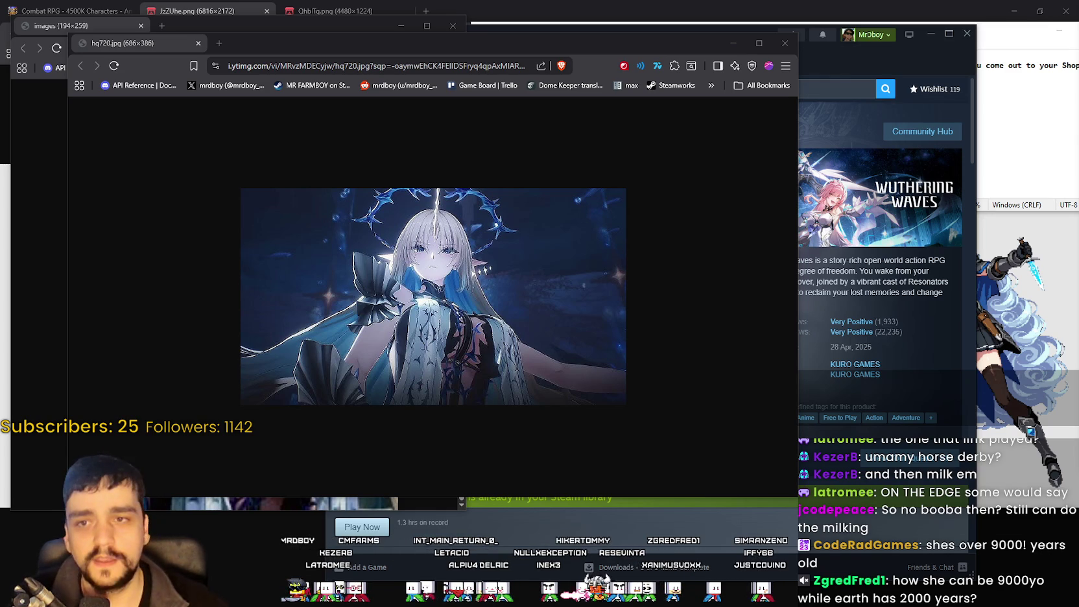
{"action": "left_click", "coordinate": [846, 277]}
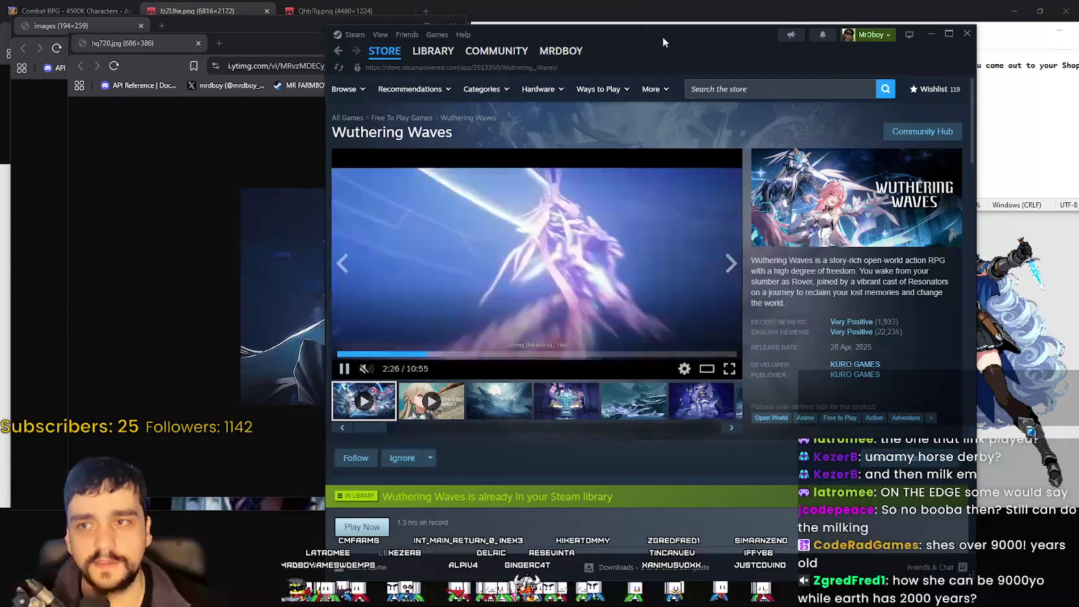
{"action": "left_click_drag", "start_coordinate": [662, 32], "coordinate": [729, 32]}
{"action": "key", "text": "alt+Tab"}
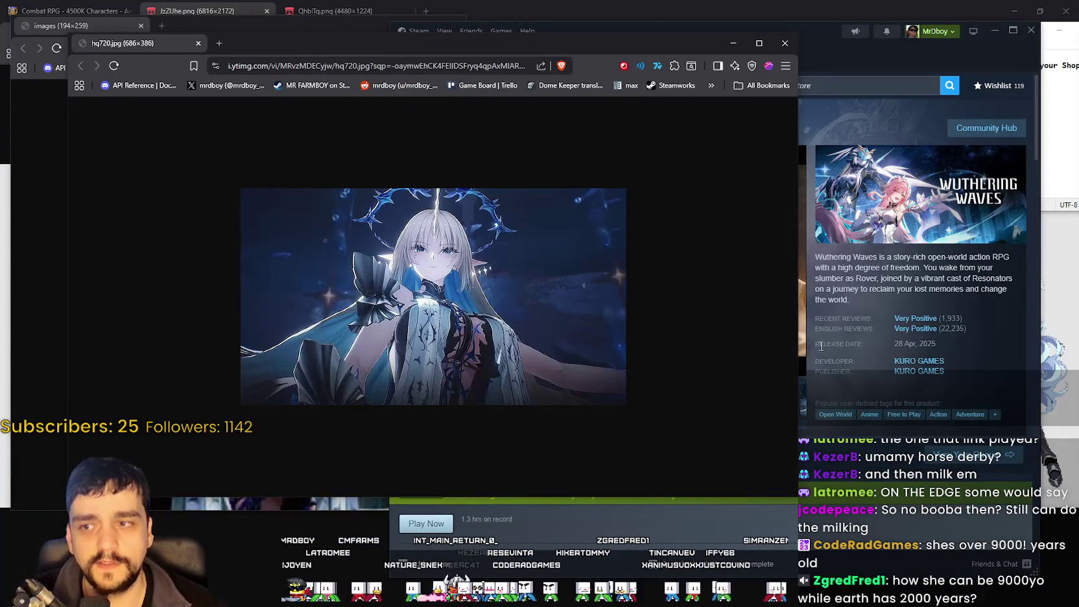
{"action": "left_click_drag", "start_coordinate": [796, 363], "coordinate": [466, 363]}
{"action": "left_click", "coordinate": [879, 504]}
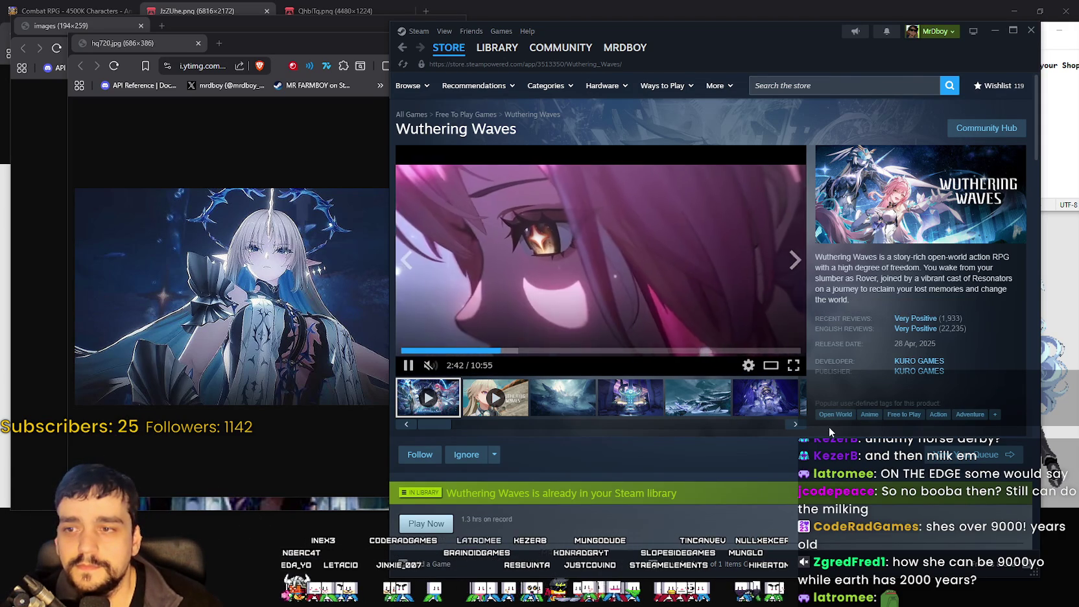
{"action": "left_click", "coordinate": [599, 350]}
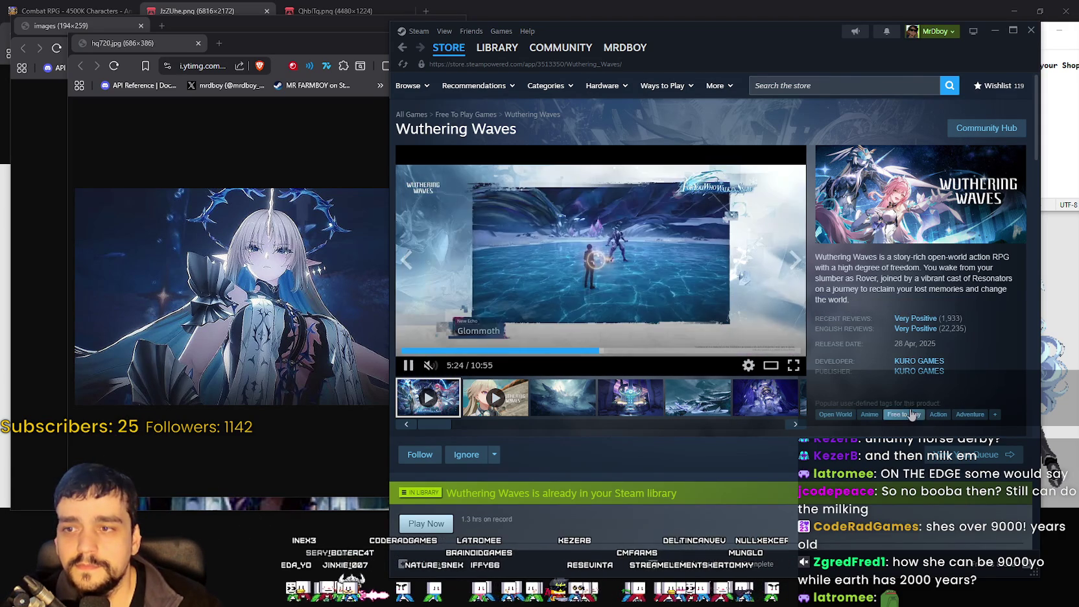
Scroll the Wuthering Waves page, play its second trailer, then show the sixth screenshot of the purple tower.
{"action": "scroll", "coordinate": [887, 384], "scroll_direction": "down", "scroll_amount": 1}
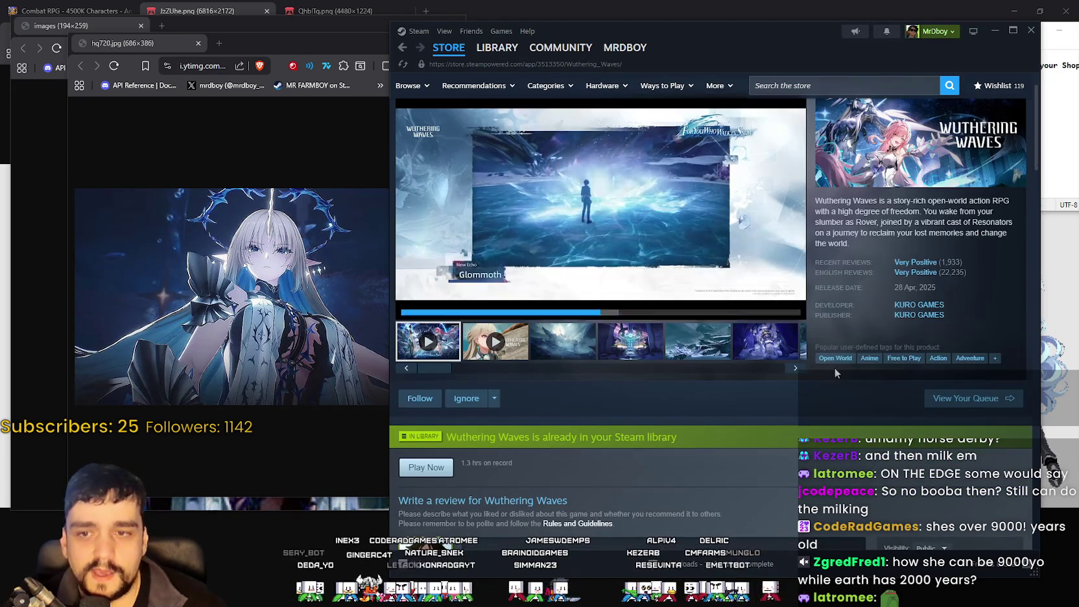
{"action": "scroll", "coordinate": [576, 272], "scroll_direction": "down", "scroll_amount": 5}
{"action": "scroll", "coordinate": [576, 272], "scroll_direction": "up", "scroll_amount": 5}
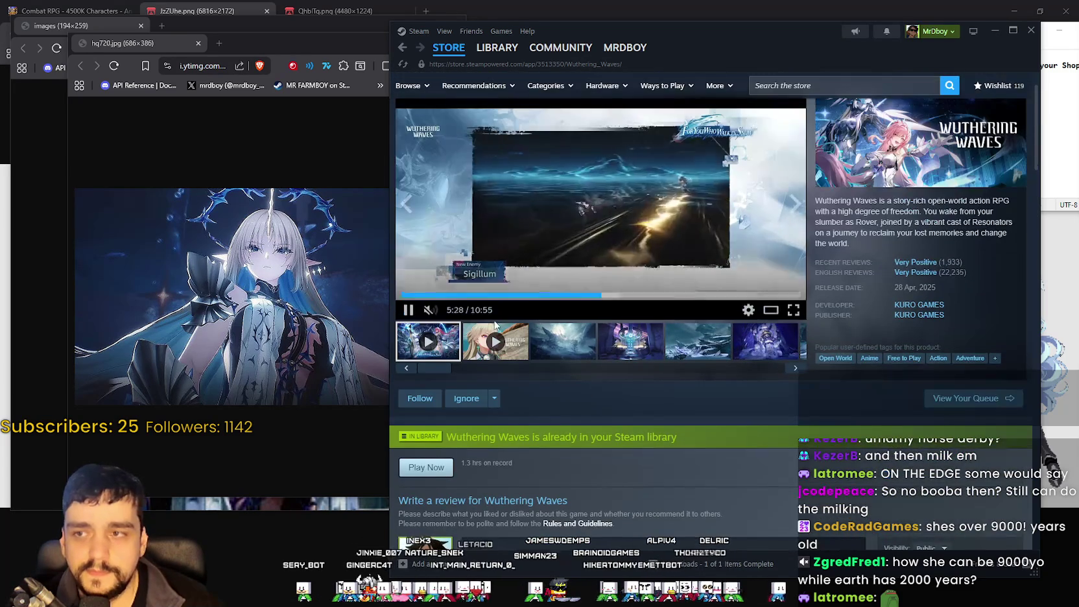
{"action": "left_click", "coordinate": [506, 349]}
{"action": "scroll", "coordinate": [854, 424], "scroll_direction": "down", "scroll_amount": 10}
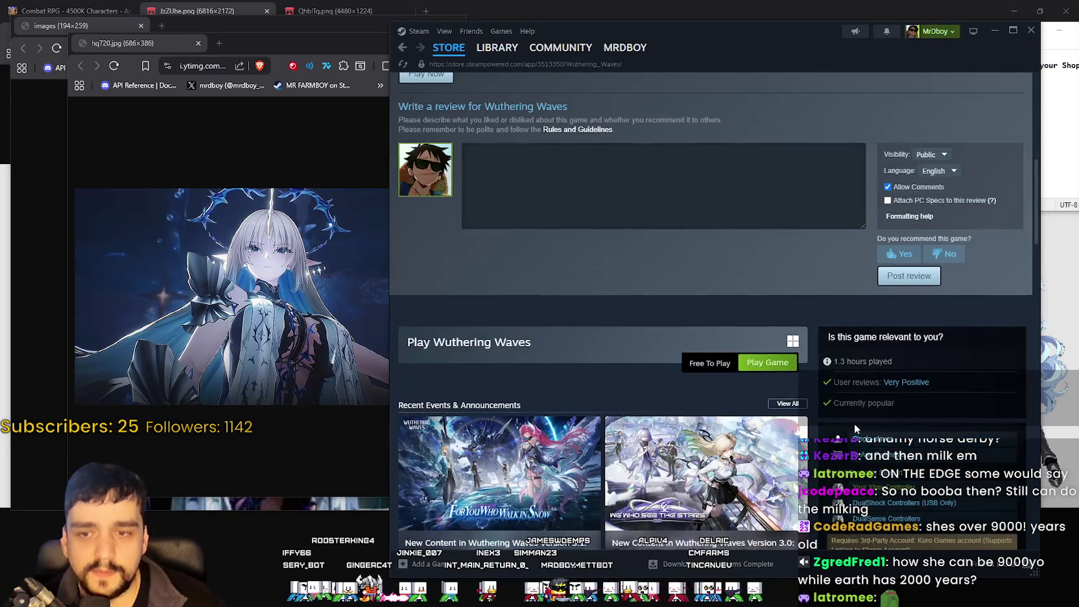
{"action": "scroll", "coordinate": [821, 407], "scroll_direction": "down", "scroll_amount": 1}
{"action": "scroll", "coordinate": [818, 402], "scroll_direction": "down", "scroll_amount": 4}
{"action": "scroll", "coordinate": [843, 324], "scroll_direction": "up", "scroll_amount": 5}
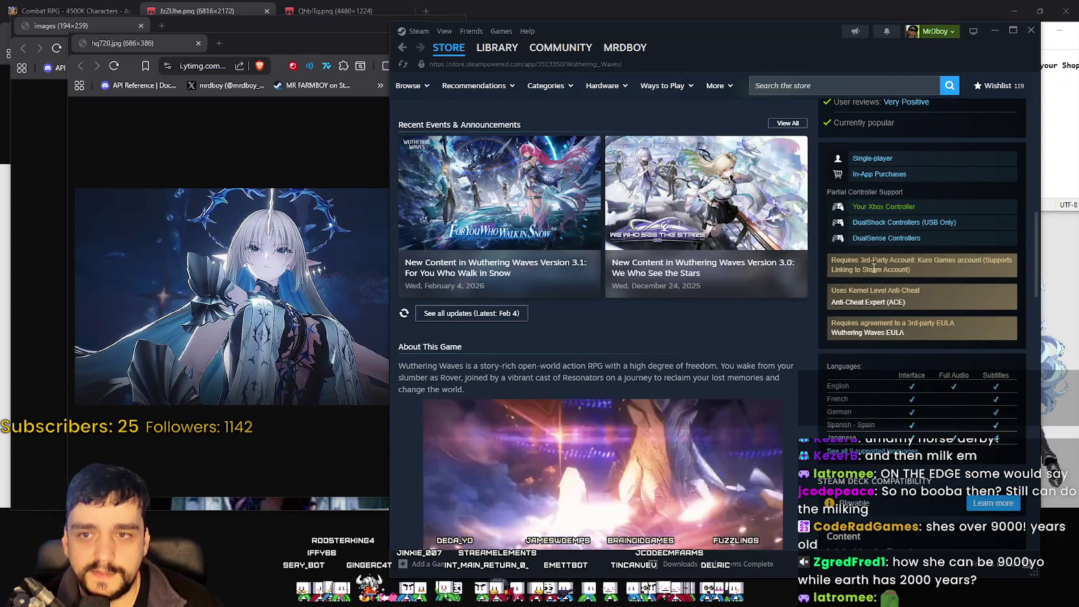
{"action": "scroll", "coordinate": [818, 395], "scroll_direction": "down", "scroll_amount": 15}
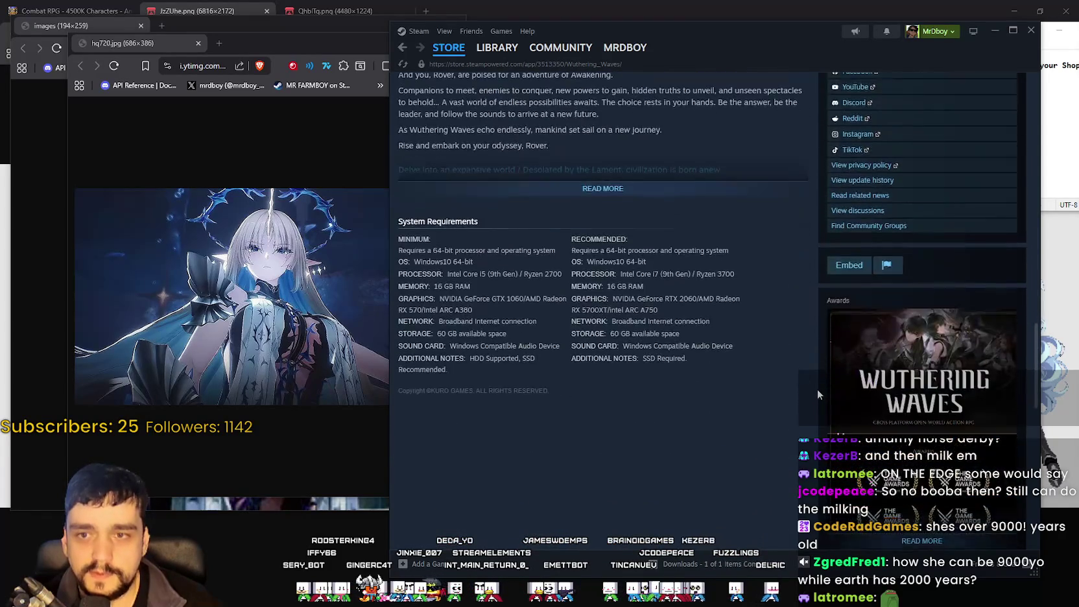
{"action": "scroll", "coordinate": [817, 390], "scroll_direction": "down", "scroll_amount": 5}
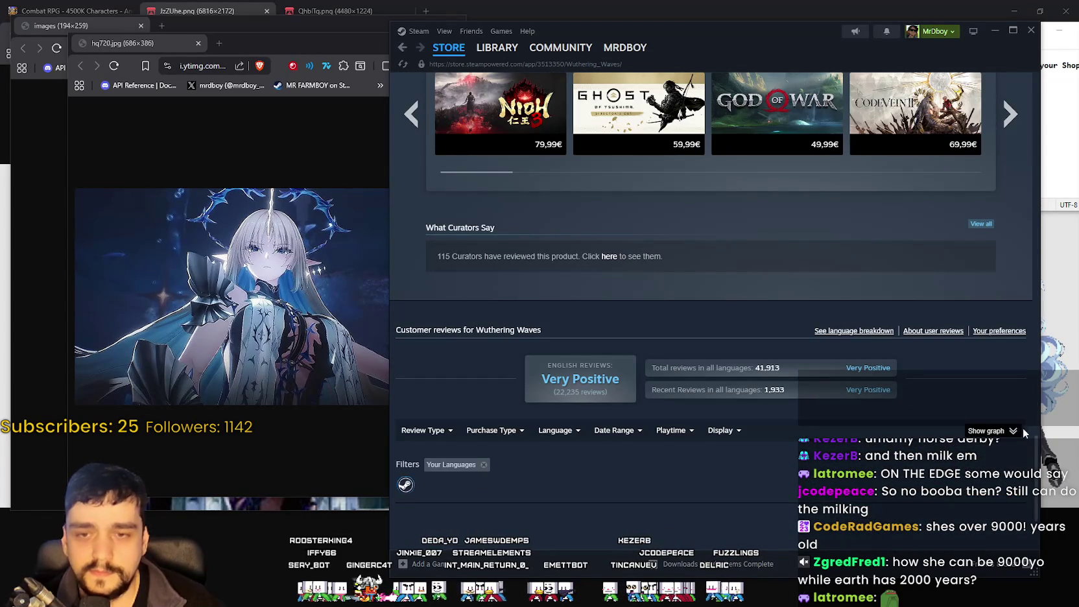
{"action": "scroll", "coordinate": [855, 465], "scroll_direction": "up", "scroll_amount": 10}
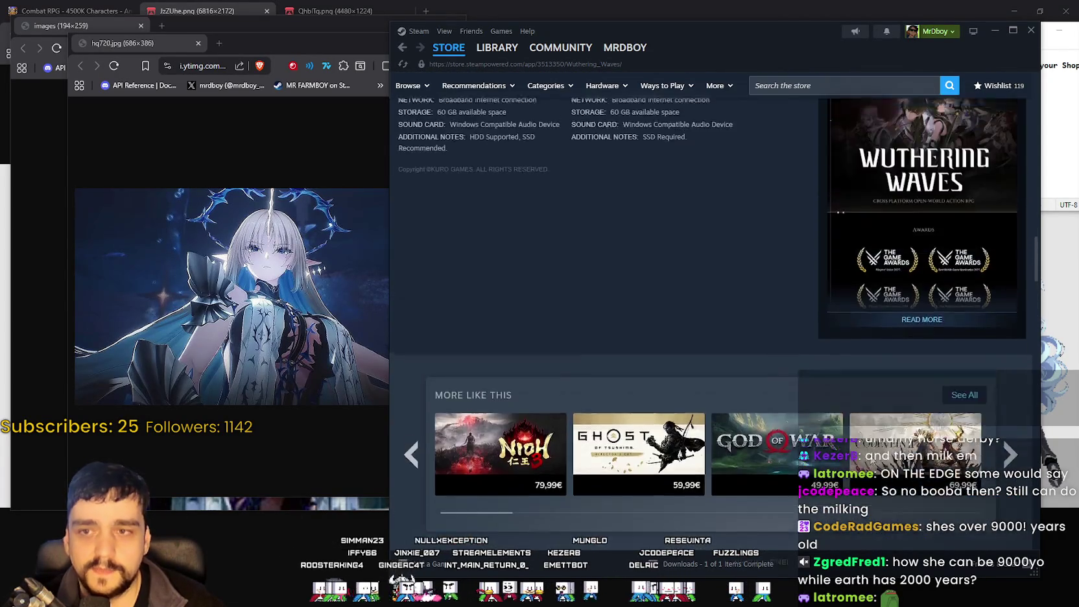
{"action": "scroll", "coordinate": [855, 466], "scroll_direction": "up", "scroll_amount": 10}
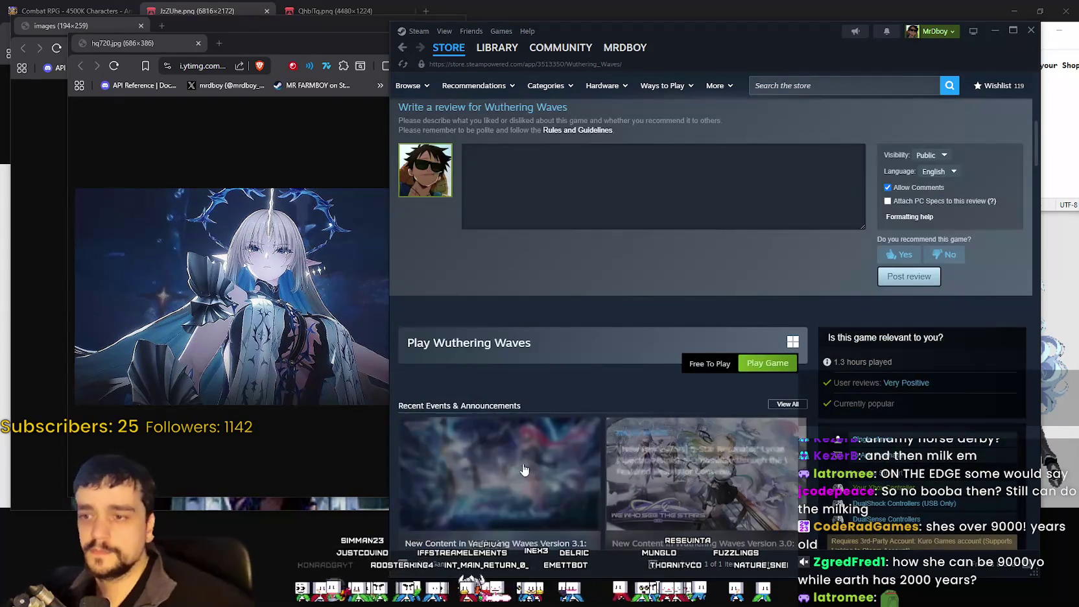
{"action": "scroll", "coordinate": [528, 425], "scroll_direction": "up", "scroll_amount": 5}
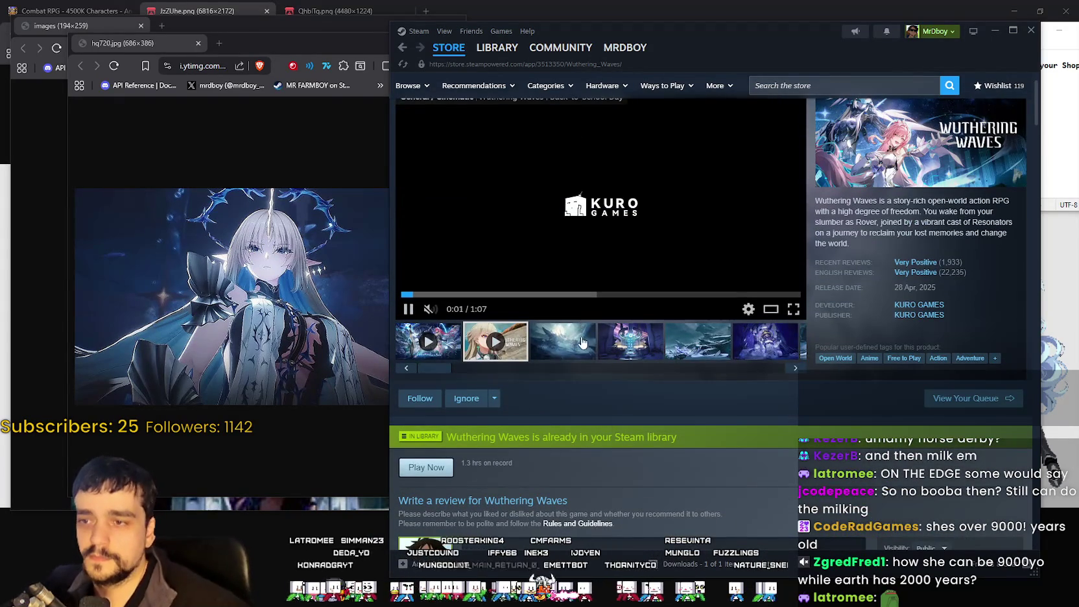
{"action": "left_click", "coordinate": [765, 341]}
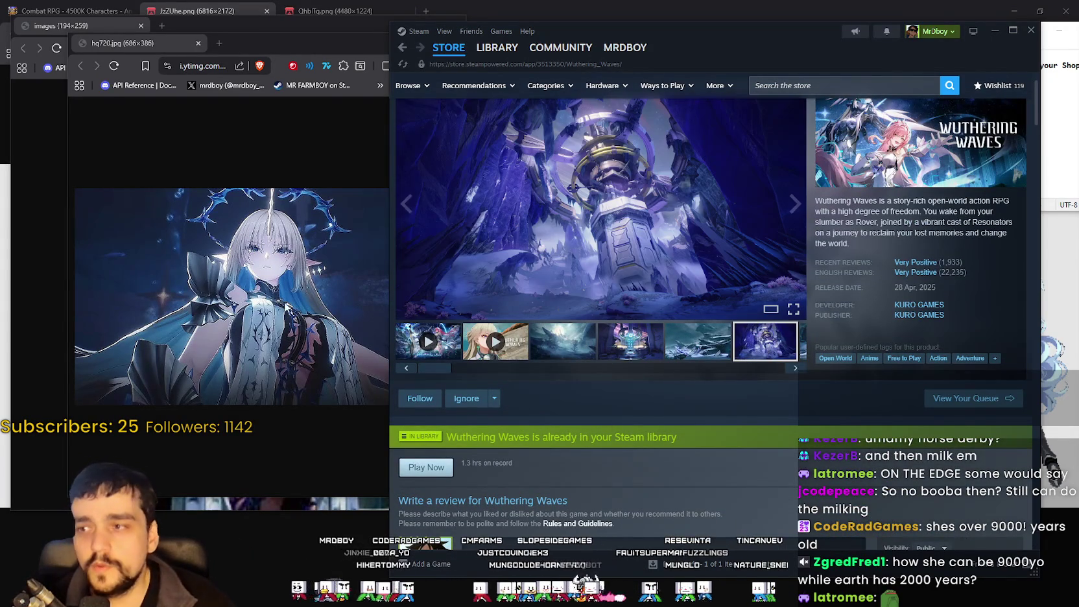
{"action": "left_click", "coordinate": [289, 329]}
Move the hq720.jpg window over Steam, zoom in and widen it, then close it.
{"action": "mouse_move", "coordinate": [345, 48]}
{"action": "left_mouse_down"}
{"action": "mouse_move", "coordinate": [818, 48]}
{"action": "mouse_move", "coordinate": [695, 38]}
{"action": "left_mouse_up"}
{"action": "scroll", "coordinate": [693, 405], "scroll_direction": "up", "scroll_amount": 2, "text": "ctrl"}
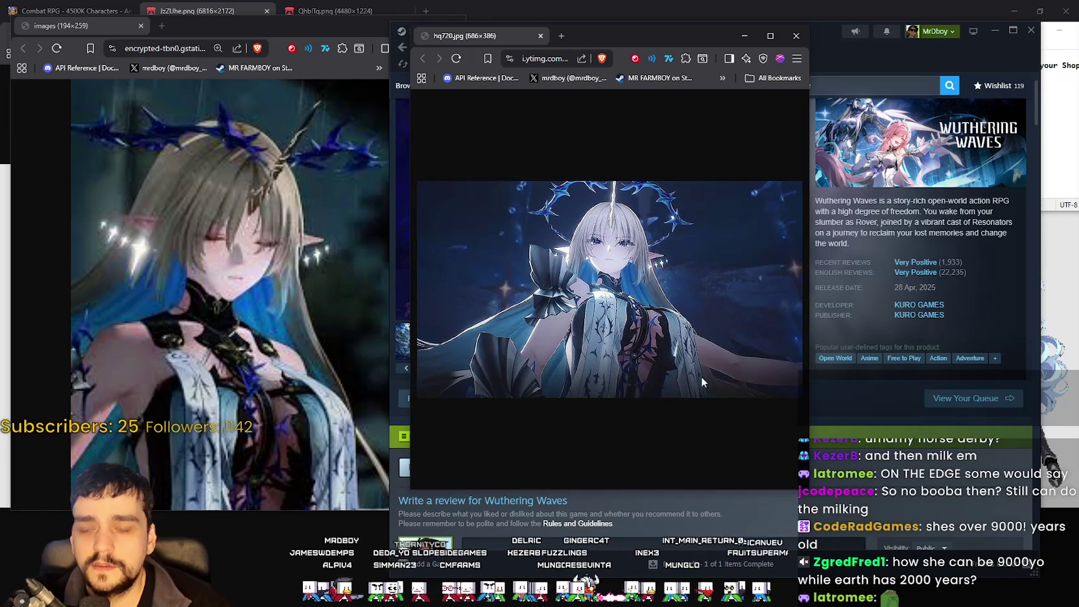
{"action": "scroll", "coordinate": [718, 374], "scroll_direction": "up", "scroll_amount": 2, "text": "ctrl"}
{"action": "scroll", "coordinate": [565, 387], "scroll_direction": "up", "scroll_amount": 3, "text": "ctrl"}
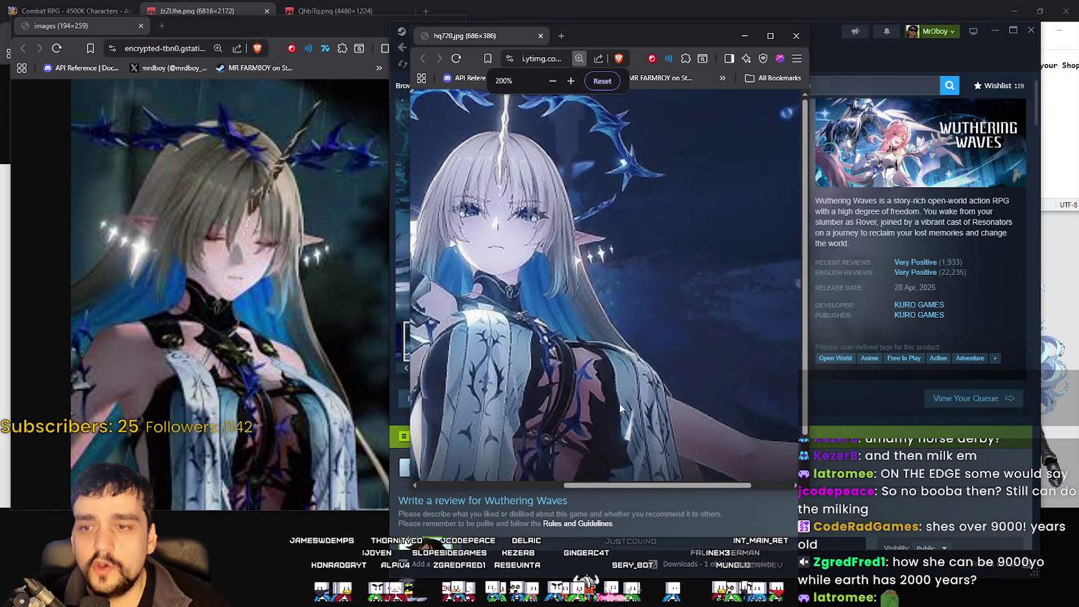
{"action": "scroll", "coordinate": [565, 384], "scroll_direction": "up", "scroll_amount": 1, "text": "ctrl"}
{"action": "scroll", "coordinate": [606, 385], "scroll_direction": "down", "scroll_amount": 5}
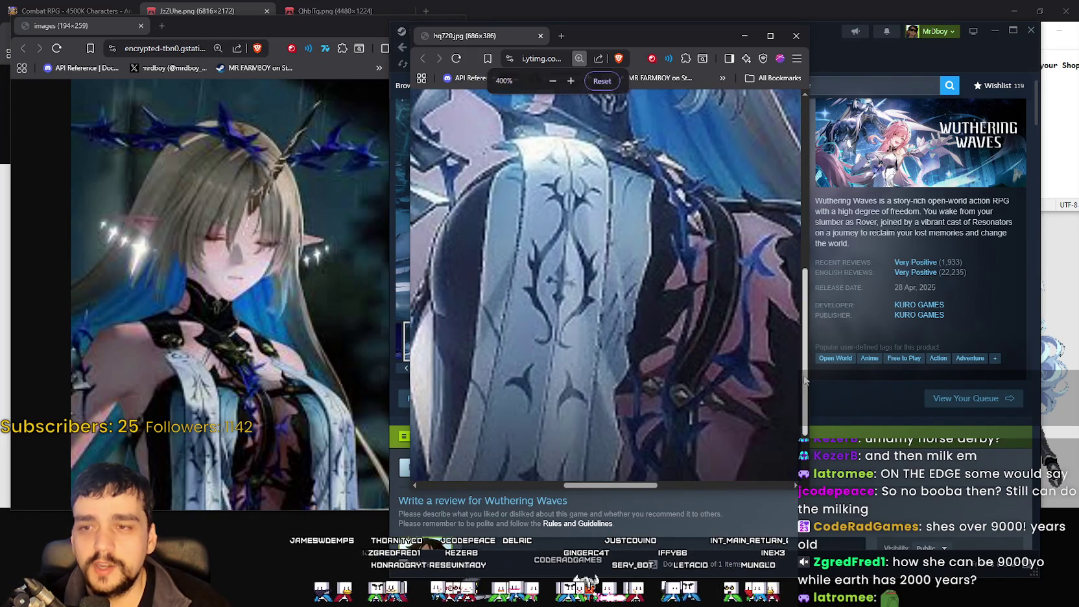
{"action": "left_click_drag", "start_coordinate": [813, 371], "coordinate": [1036, 364]}
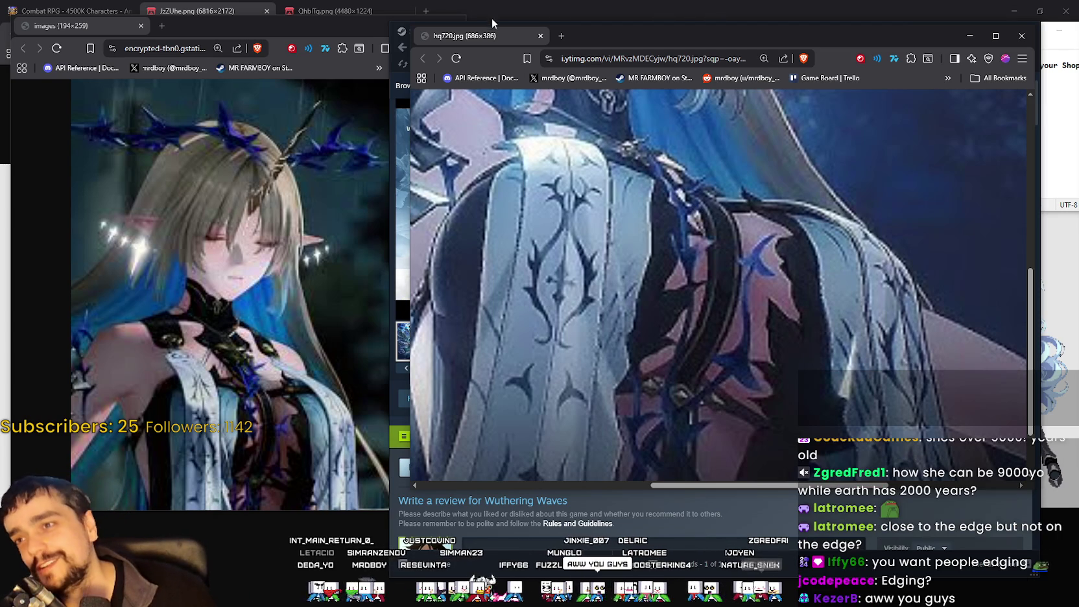
{"action": "left_click", "coordinate": [539, 37]}
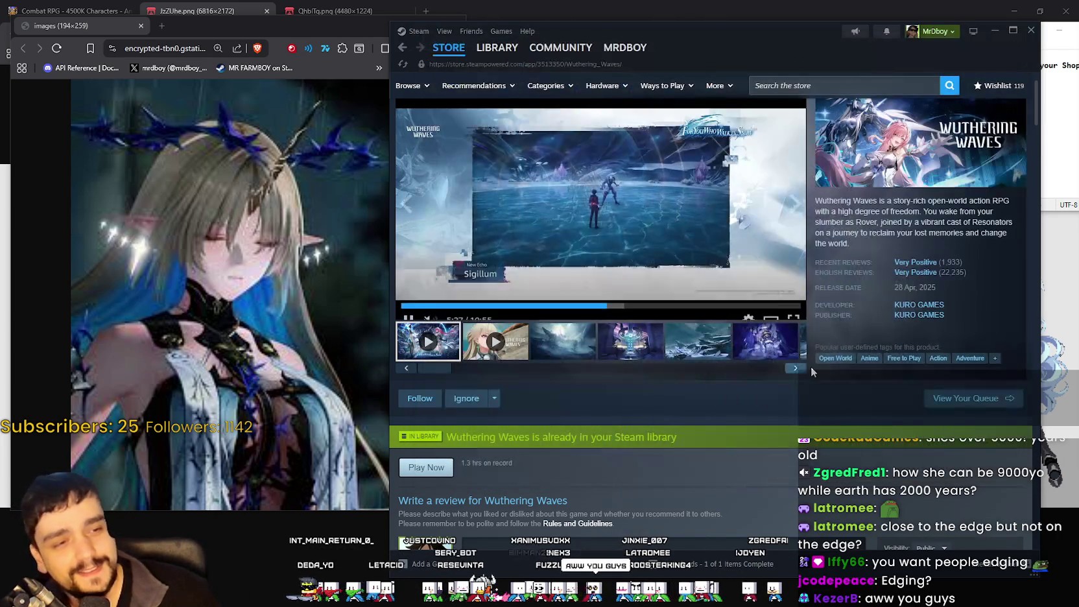
Return to the Steam store front page using STORE in the top navigation.
{"action": "left_click", "coordinate": [448, 48]}
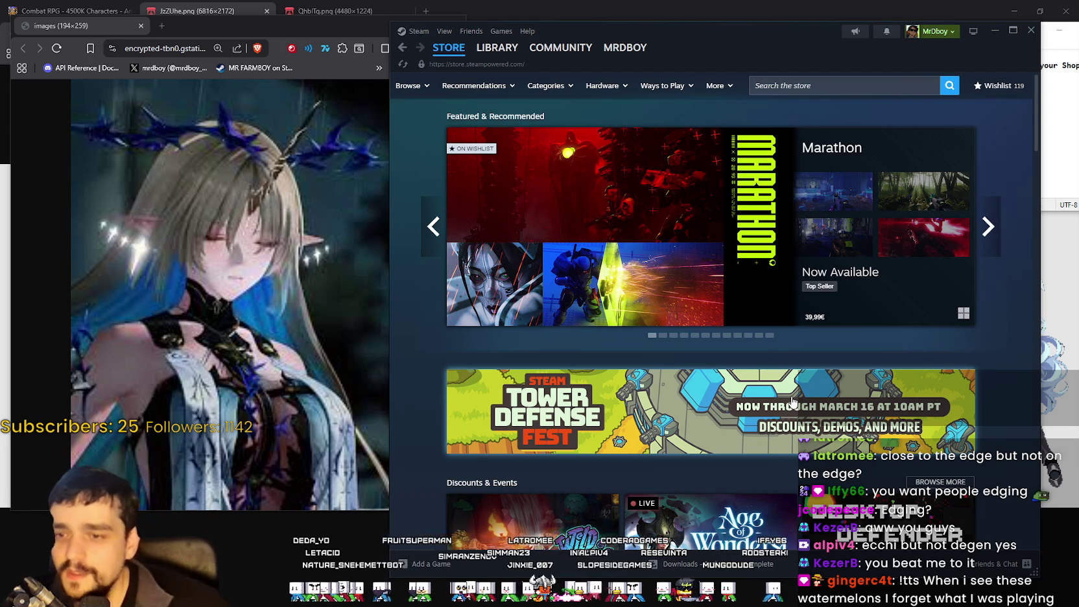
Reposition and resize the browser window, then cycle the Featured carousel toward its last game.
{"action": "left_click", "coordinate": [245, 240]}
{"action": "left_click_drag", "start_coordinate": [332, 21], "coordinate": [354, 24]}
{"action": "left_click_drag", "start_coordinate": [491, 513], "coordinate": [415, 545]}
{"action": "left_click", "coordinate": [1002, 368]}
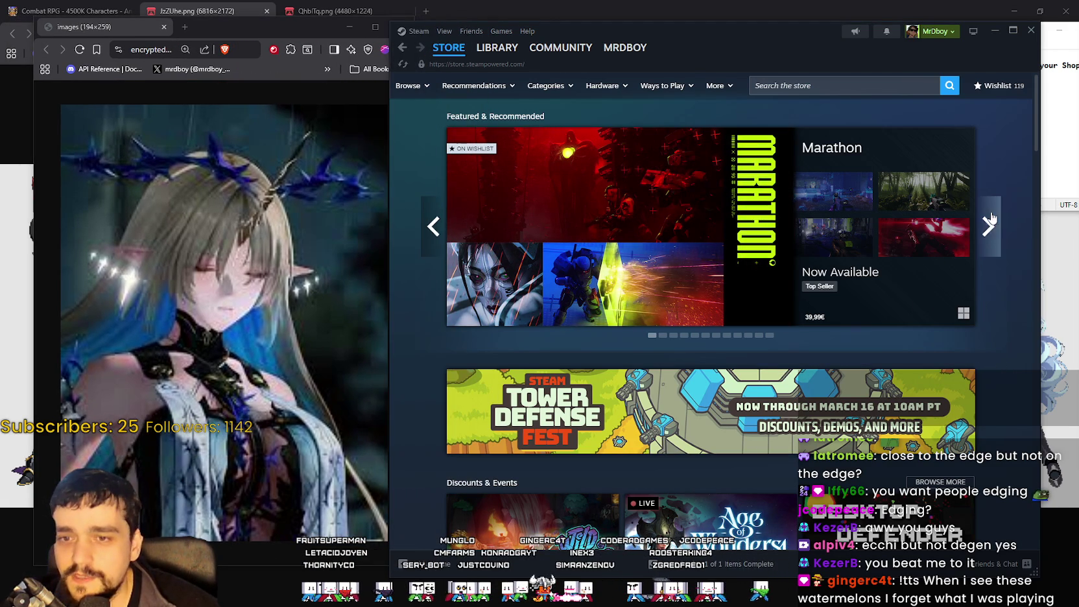
{"action": "left_click", "coordinate": [988, 227]}
{"action": "left_click", "coordinate": [988, 226]}
{"action": "left_click", "coordinate": [988, 227]}
{"action": "left_click", "coordinate": [990, 226]}
{"action": "left_click", "coordinate": [990, 226]}
{"action": "left_click", "coordinate": [990, 226]}
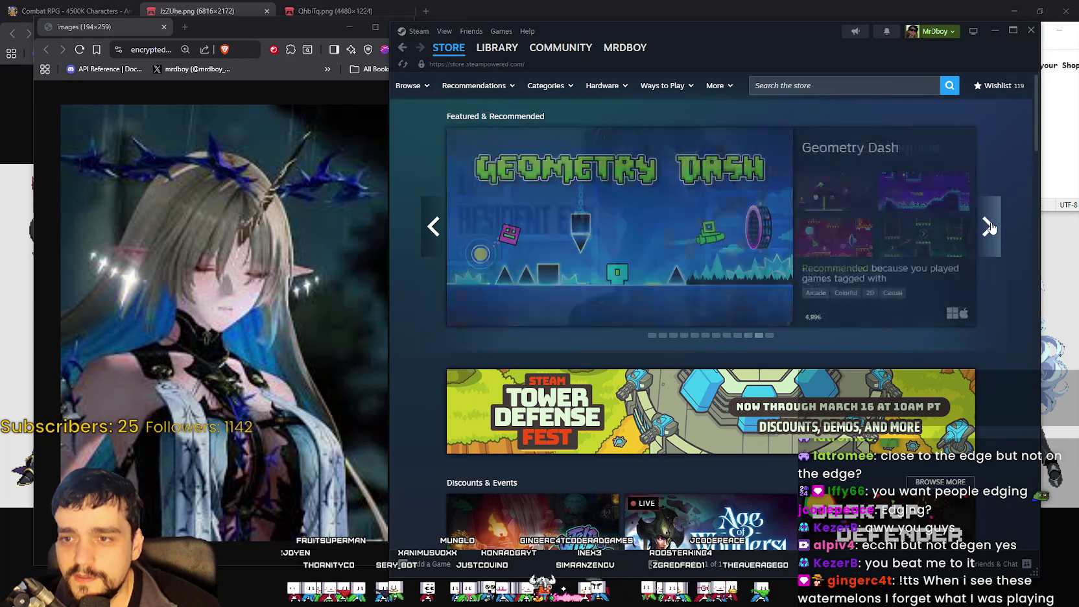
{"action": "left_click", "coordinate": [988, 227]}
Search the Steam store for 'MR FARMBOY' and open its store page.
{"action": "left_click", "coordinate": [826, 80]}
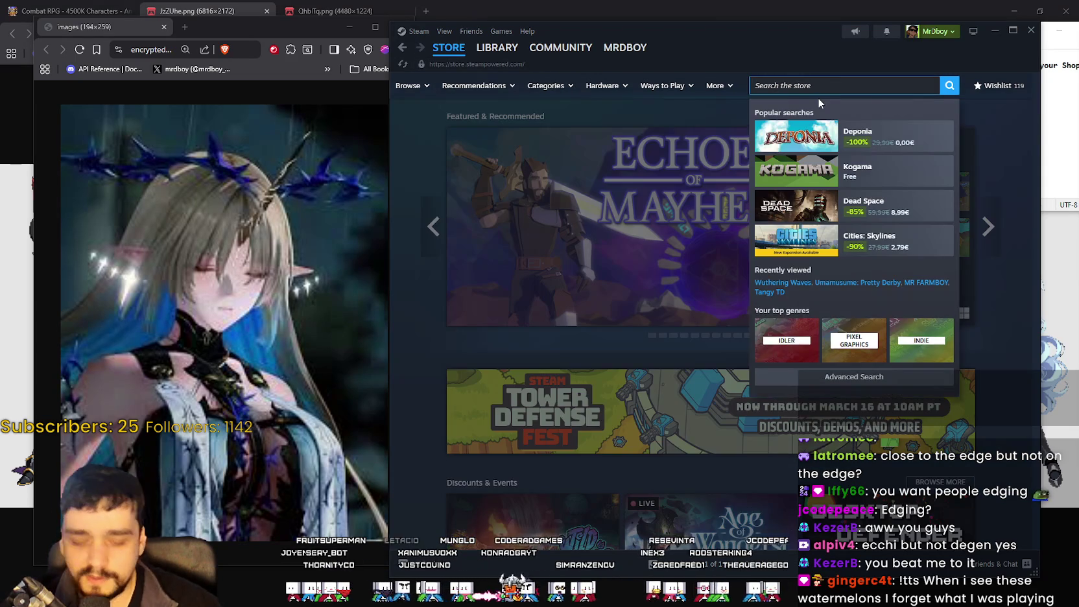
{"action": "type", "text": "MR FARMBO"}
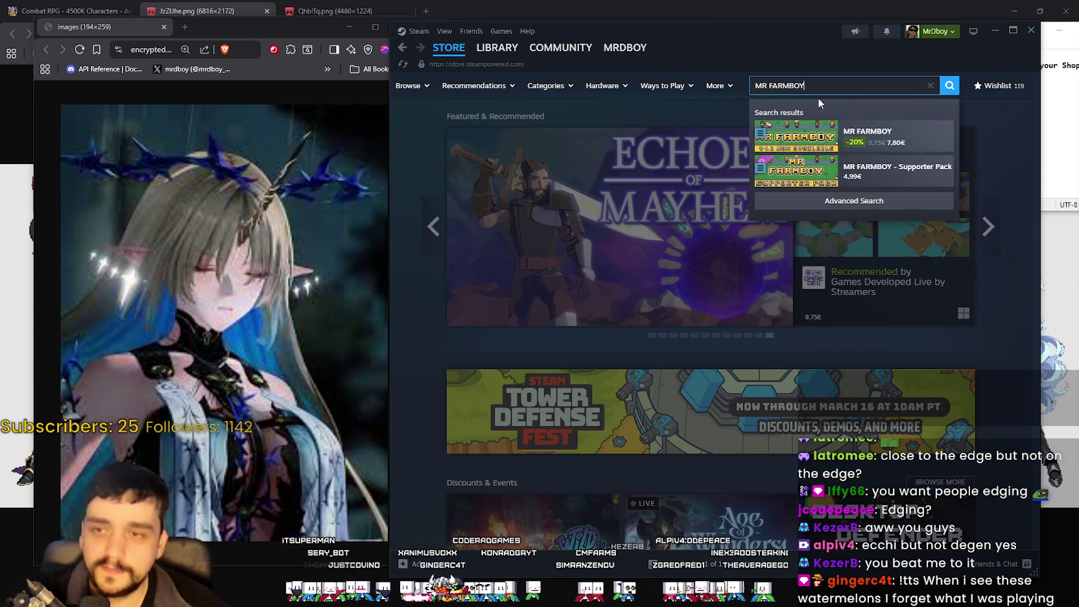
{"action": "type", "text": "Y"}
{"action": "key", "text": "Return"}
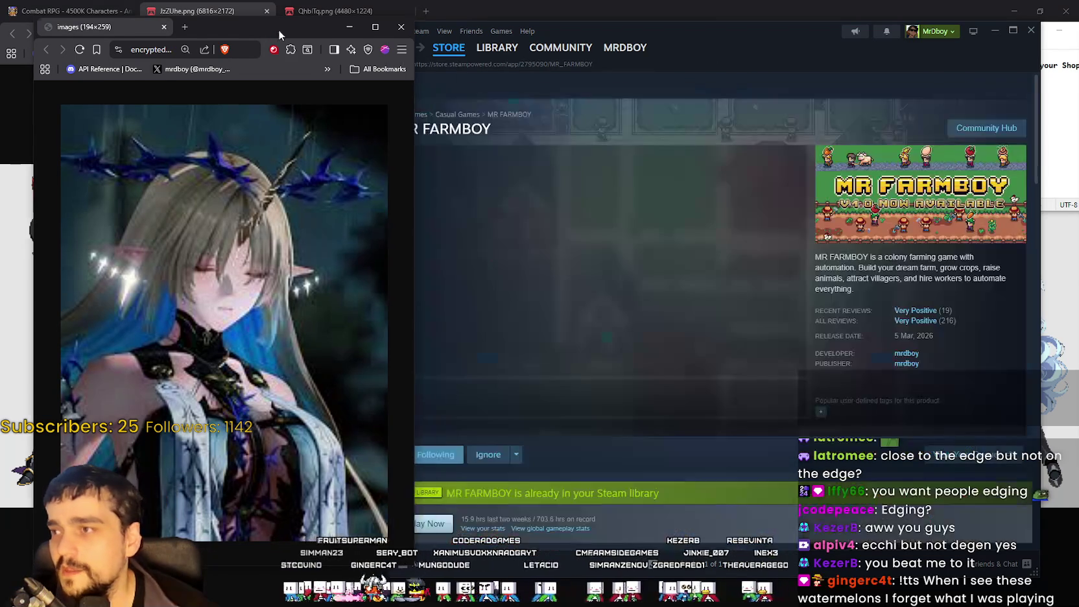
Close the small image window and all tabs of the remaining image window.
{"action": "left_click", "coordinate": [278, 29]}
{"action": "left_click", "coordinate": [438, 28]}
{"action": "mouse_move", "coordinate": [649, 11]}
{"action": "left_mouse_down"}
{"action": "mouse_move", "coordinate": [649, 73]}
{"action": "mouse_move", "coordinate": [632, 42]}
{"action": "left_mouse_up"}
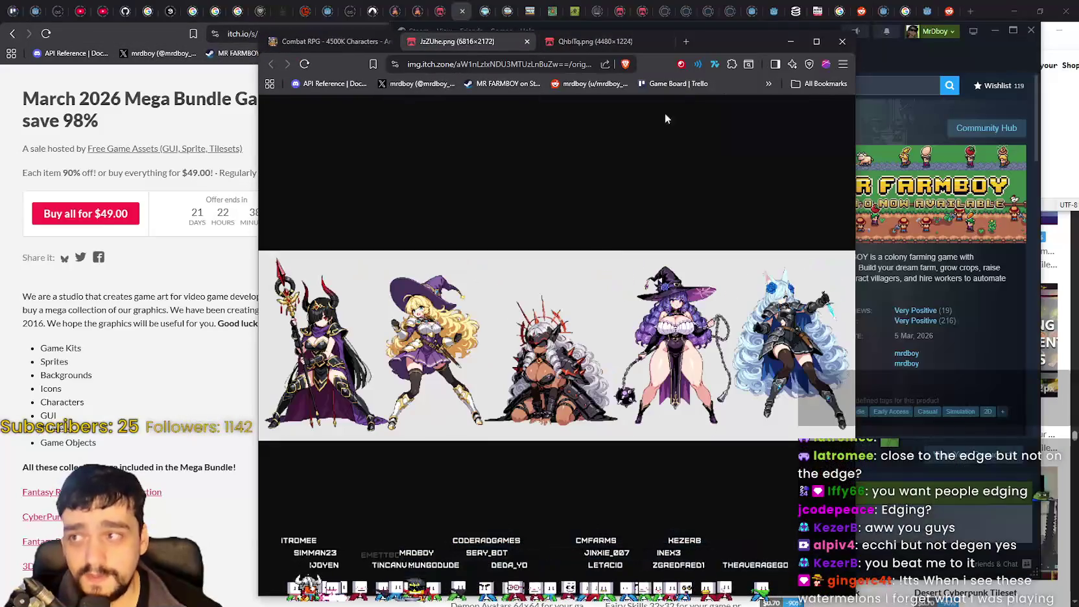
{"action": "left_click", "coordinate": [842, 41]}
{"action": "left_click", "coordinate": [570, 175]}
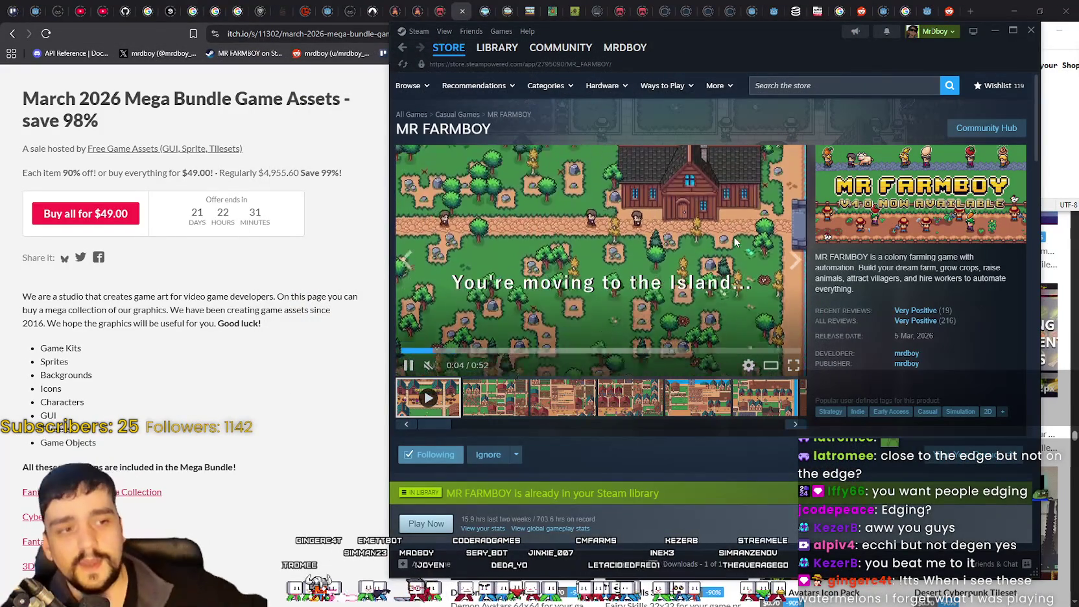